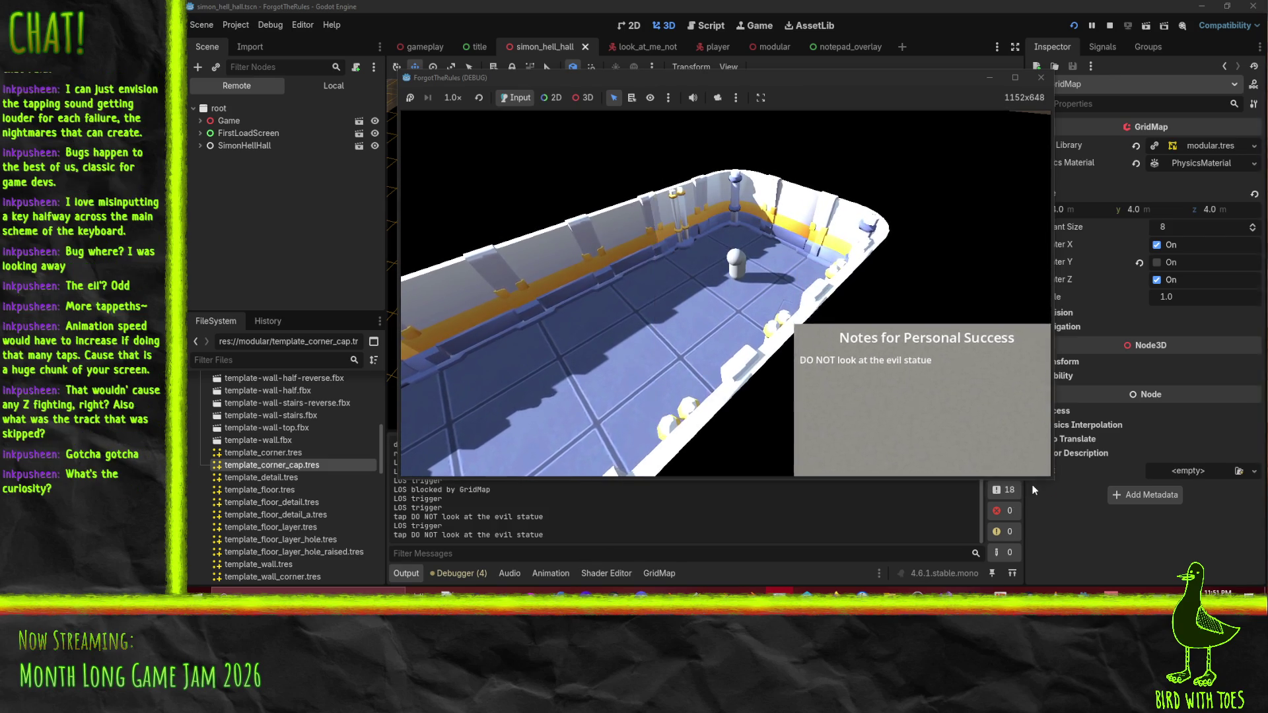
Stop the recording of the running hallway level and open the captured frames in the ScreenToGif editor.
click(1032, 486)
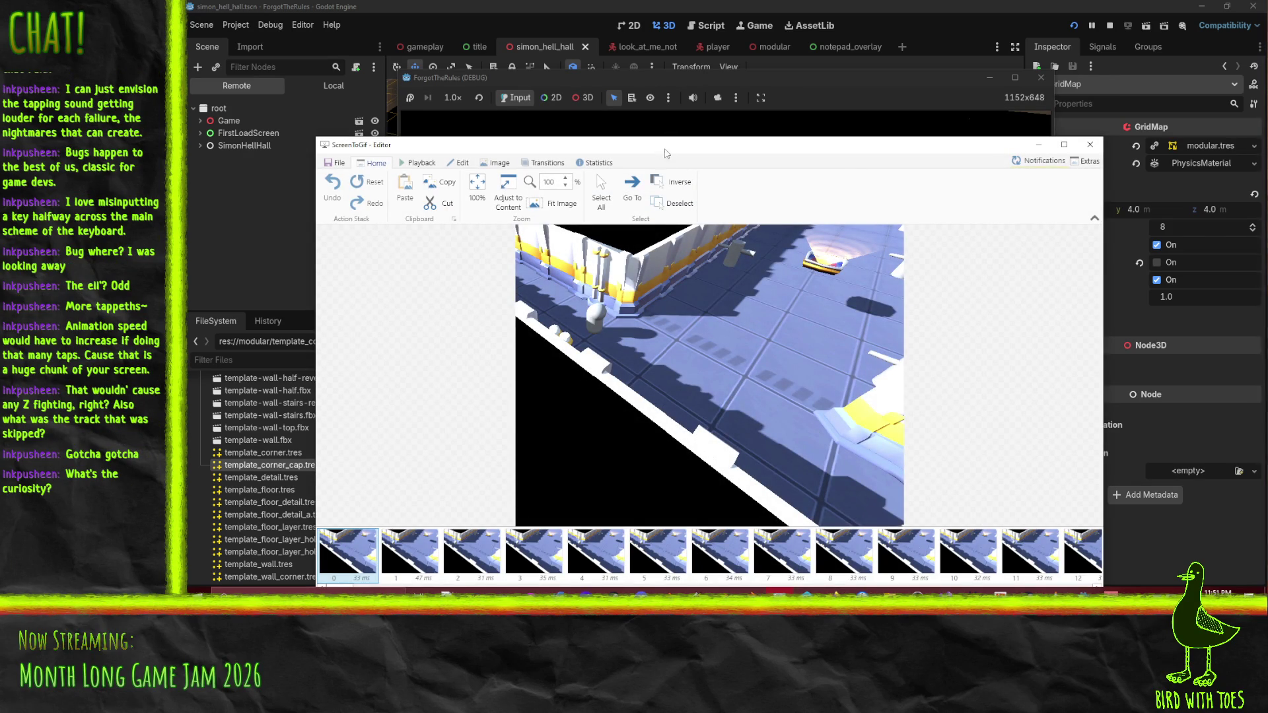
drag(655, 149, 652, 86)
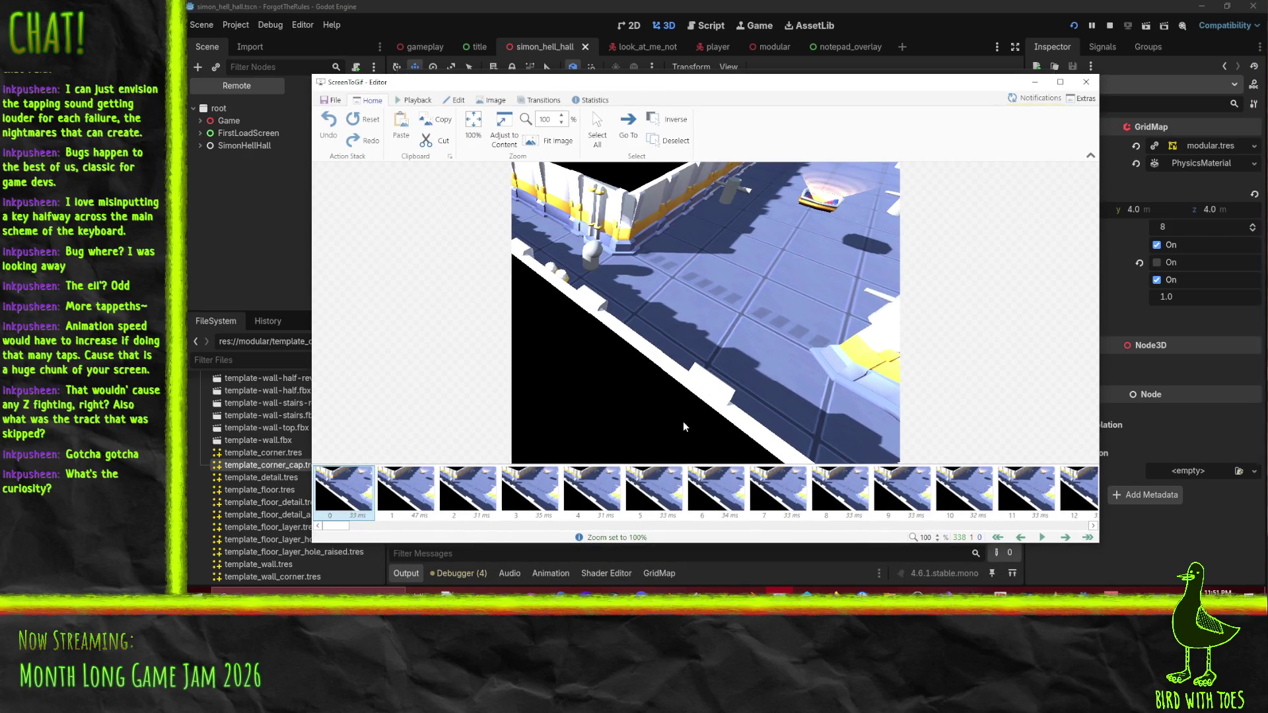
Delete all frames before frame 25, cutting the clip from 338 to 313 frames.
key(End)
mouse_move(1074, 526)
mouse_down()
mouse_move(375, 525)
mouse_move(383, 520)
mouse_up()
click(529, 492)
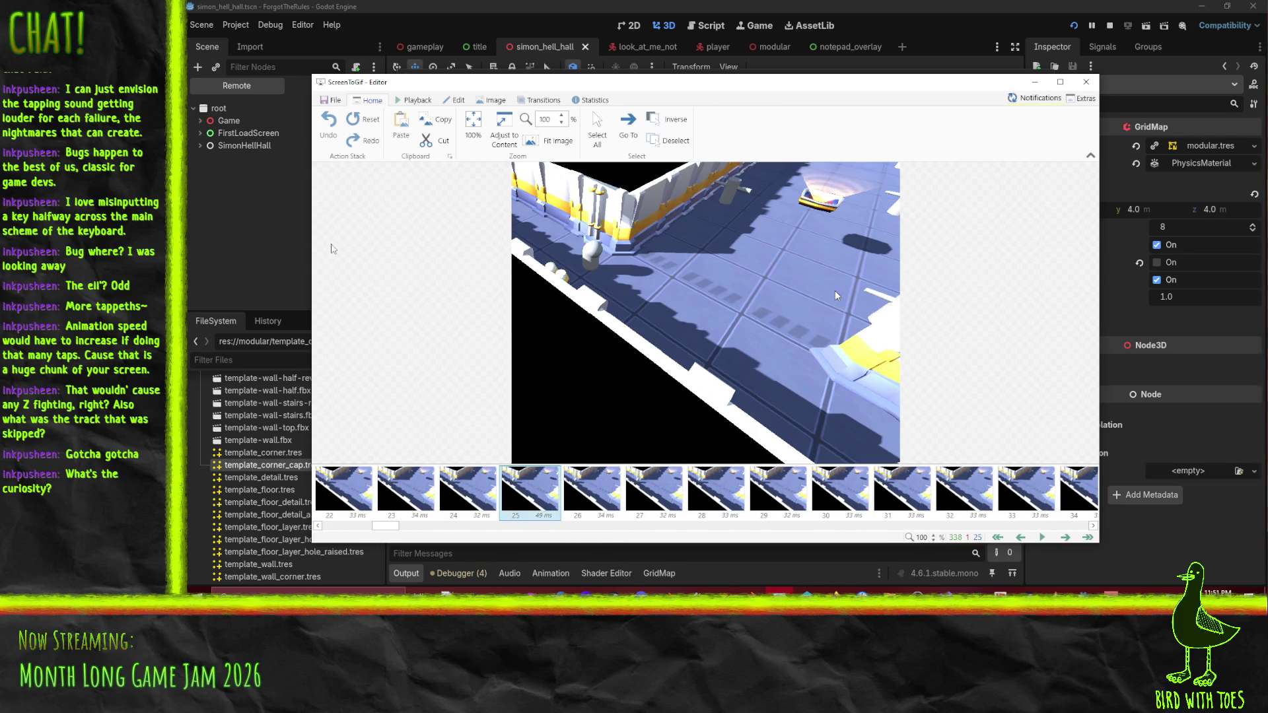
click(455, 102)
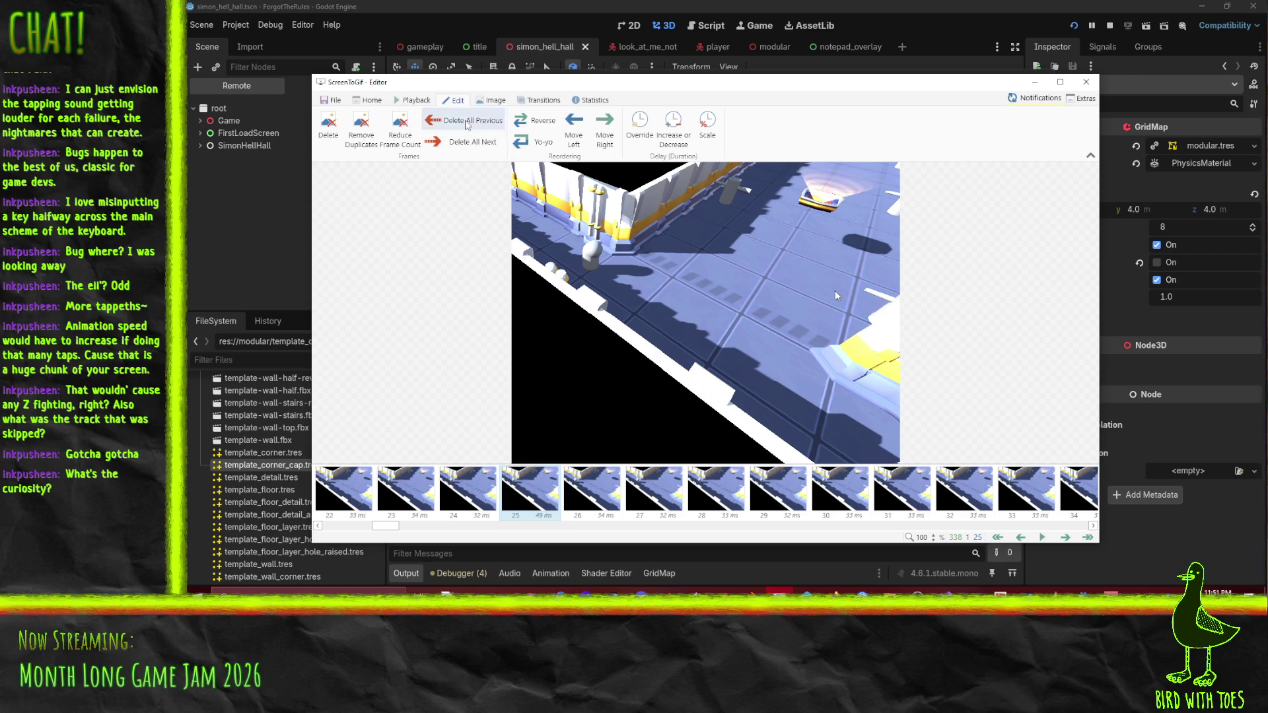
click(466, 121)
click(773, 342)
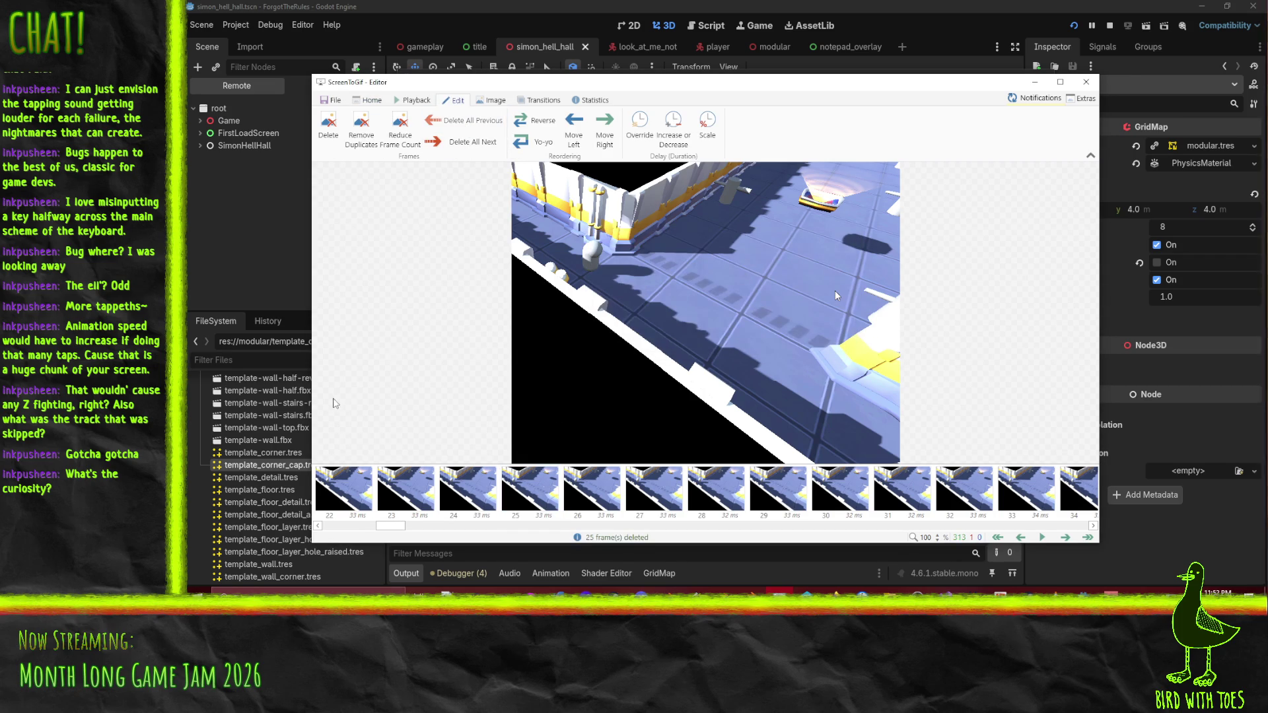
Play back the trimmed 313-frame clip in full.
click(1043, 537)
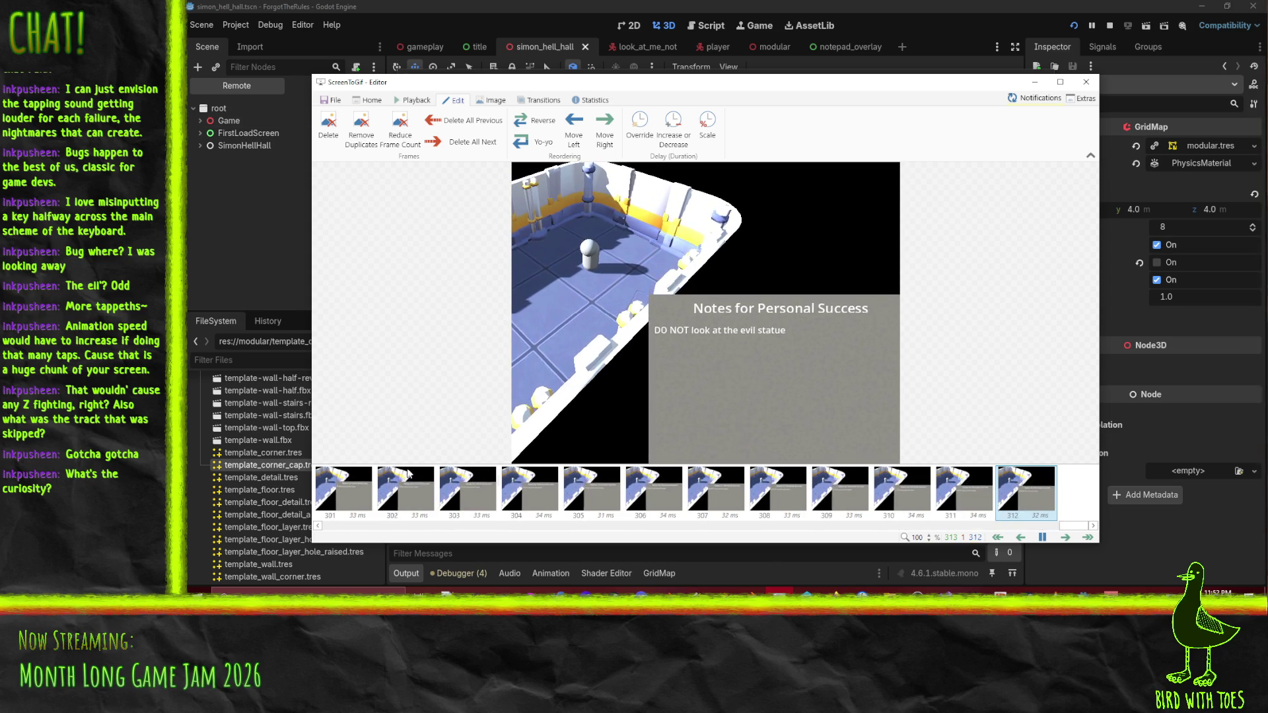
key(space)
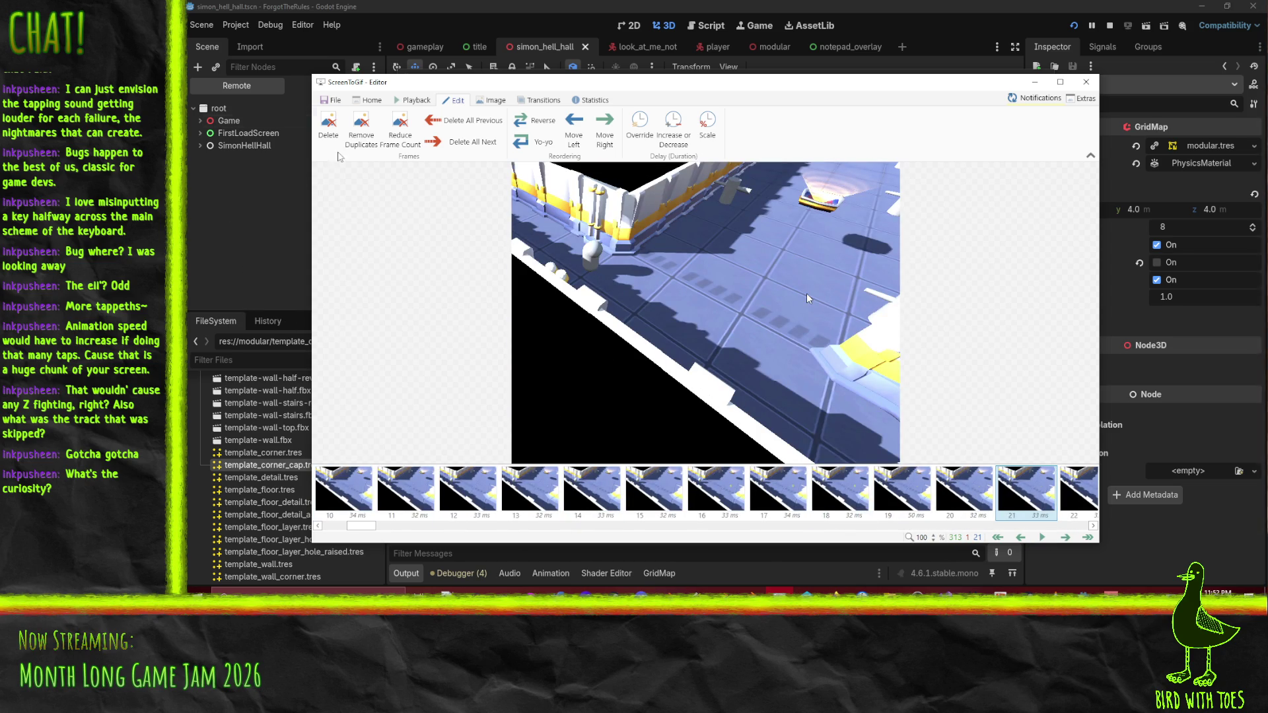
click(331, 100)
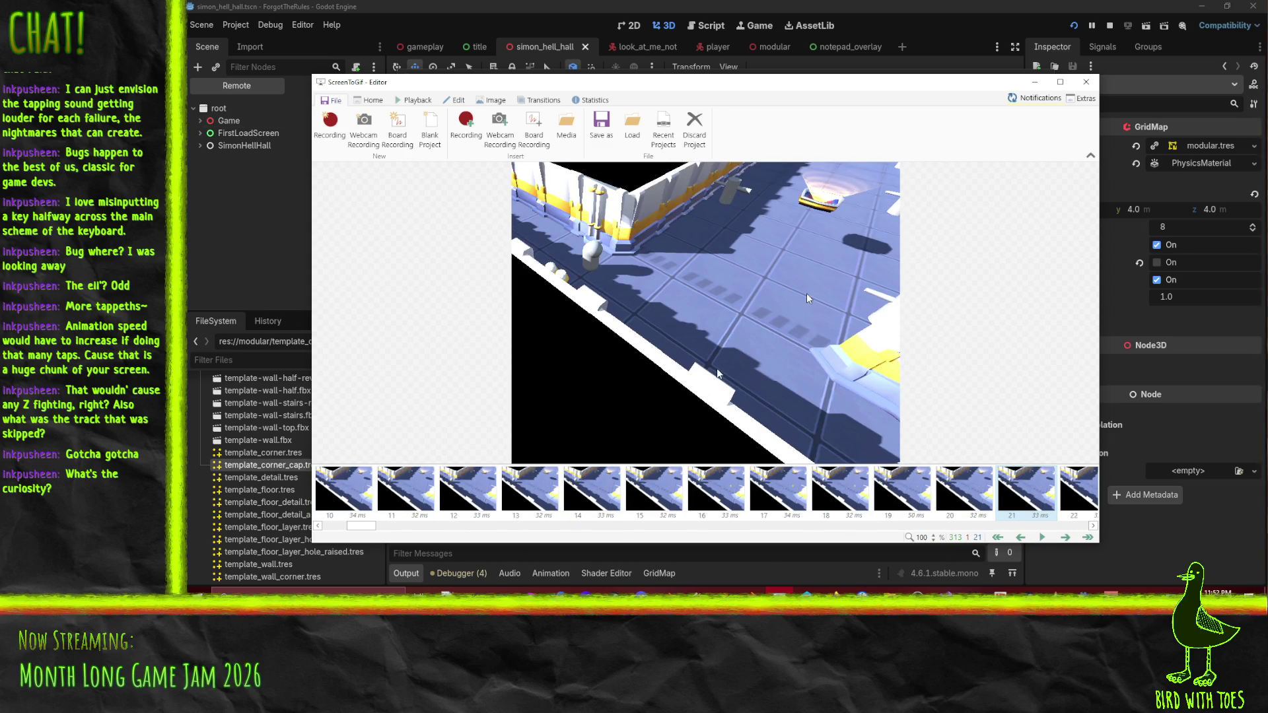
Save the clip as wip.gif in F:\DAAAN\ and show the DAAAN folder in File Explorer.
drag(489, 107, 474, 98)
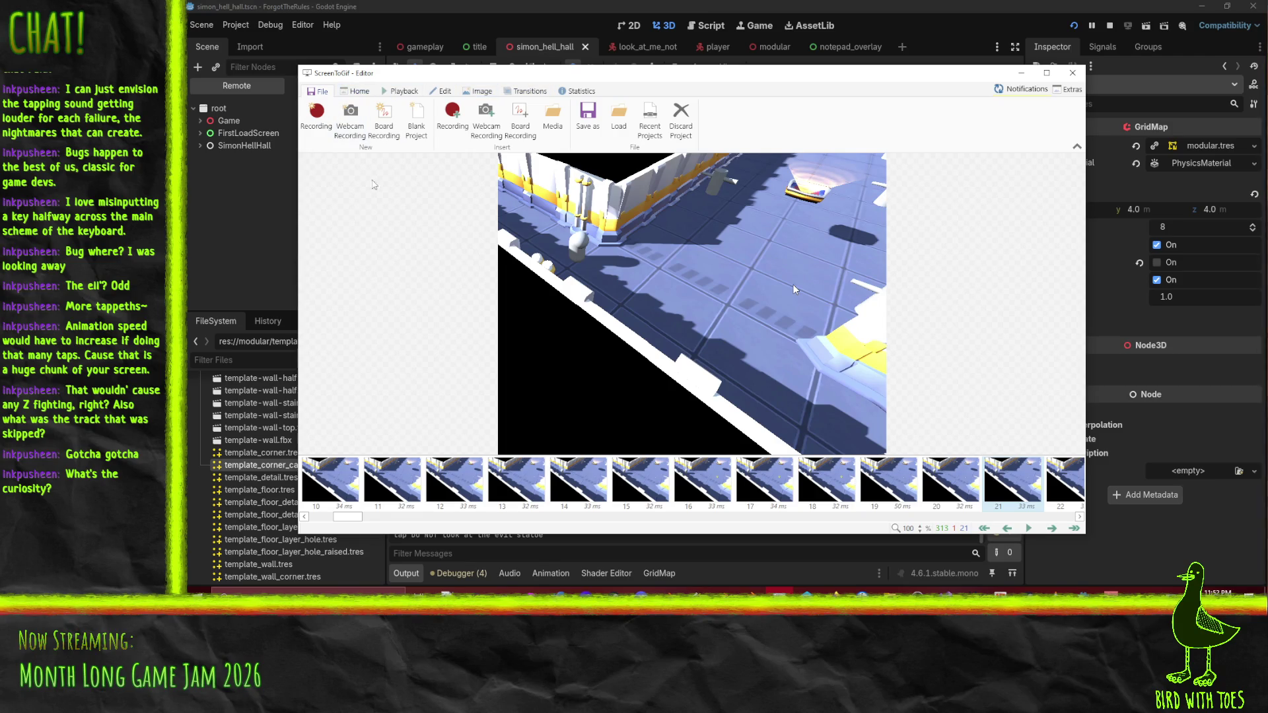
click(583, 131)
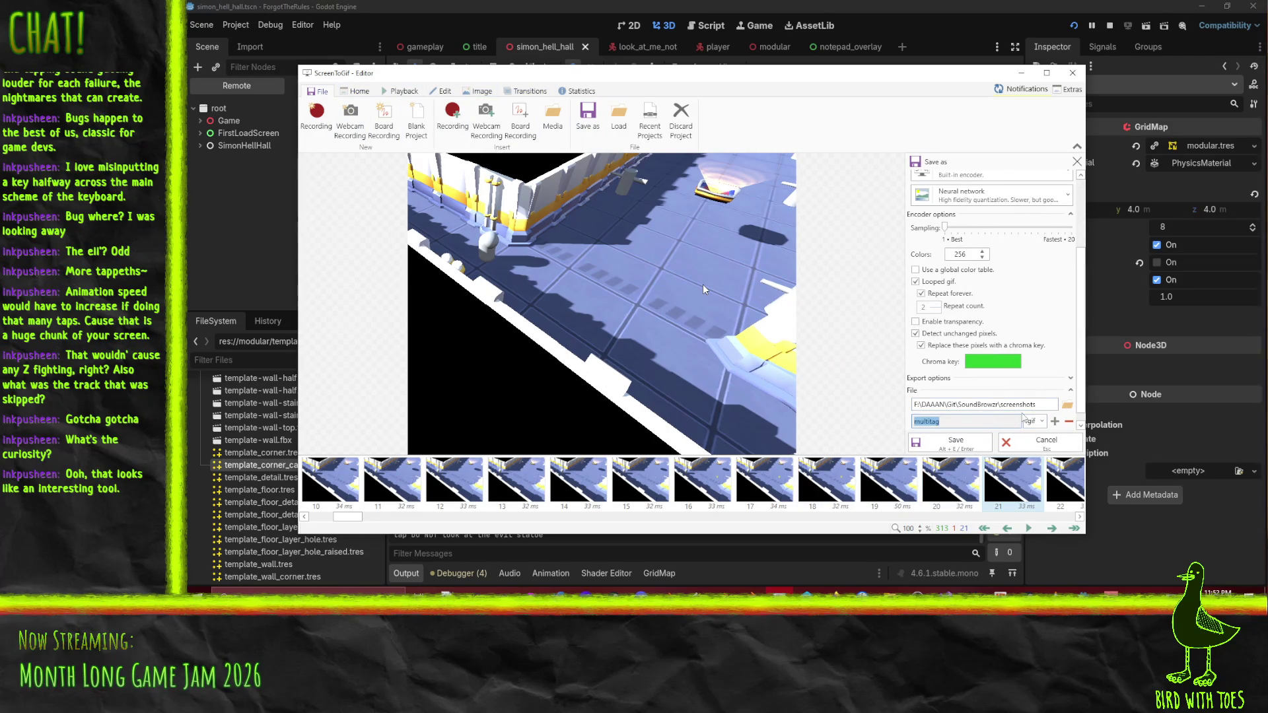
click(1038, 407)
drag(947, 405, 1116, 414)
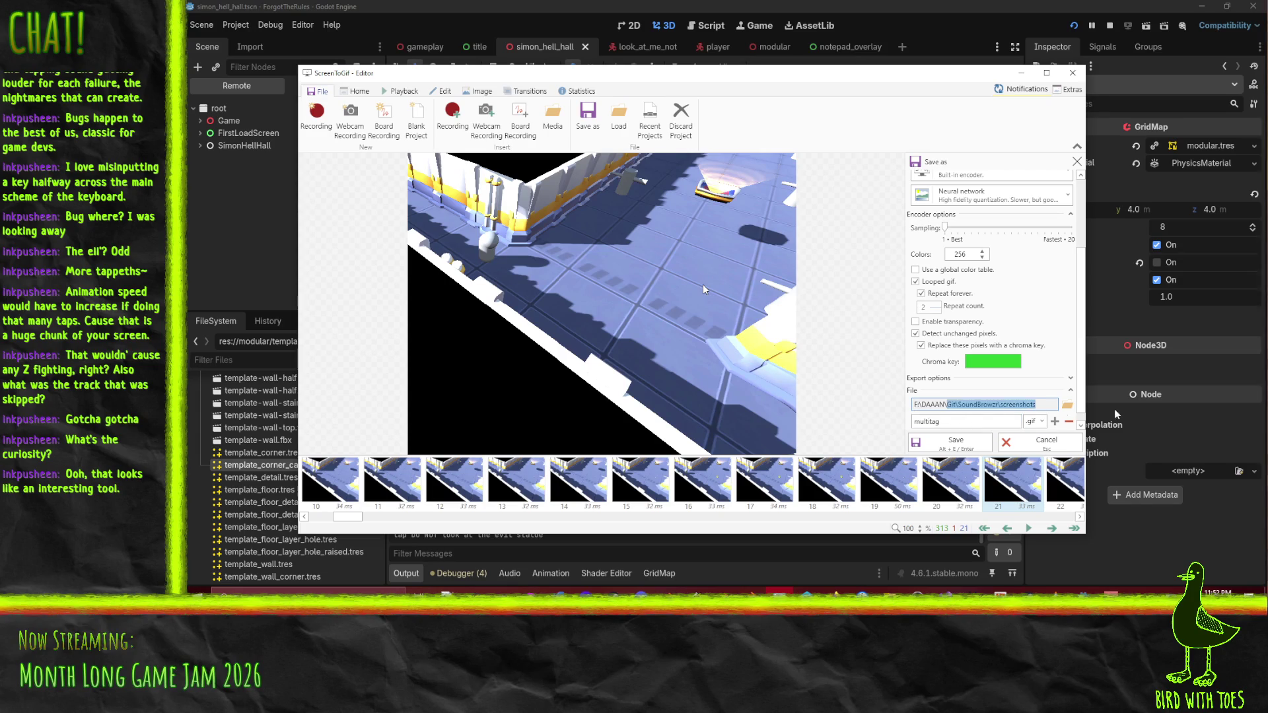
key(BackSpace)
click(938, 421)
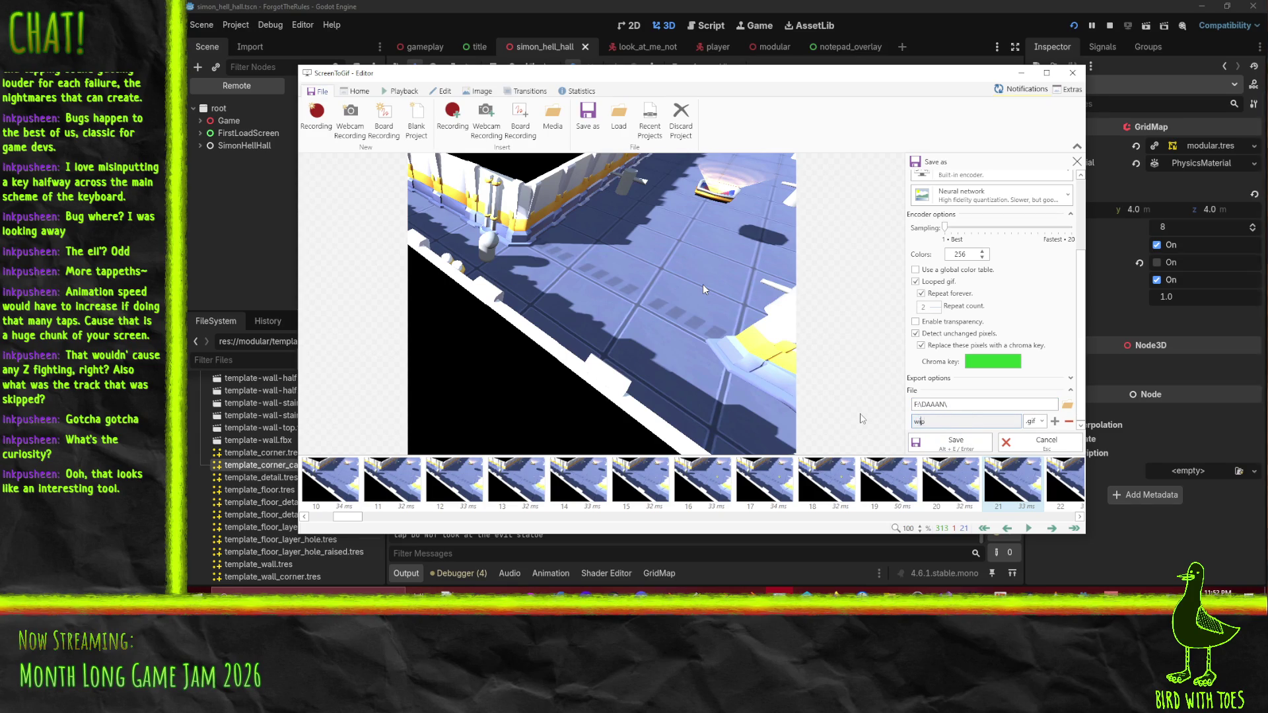
key(Return)
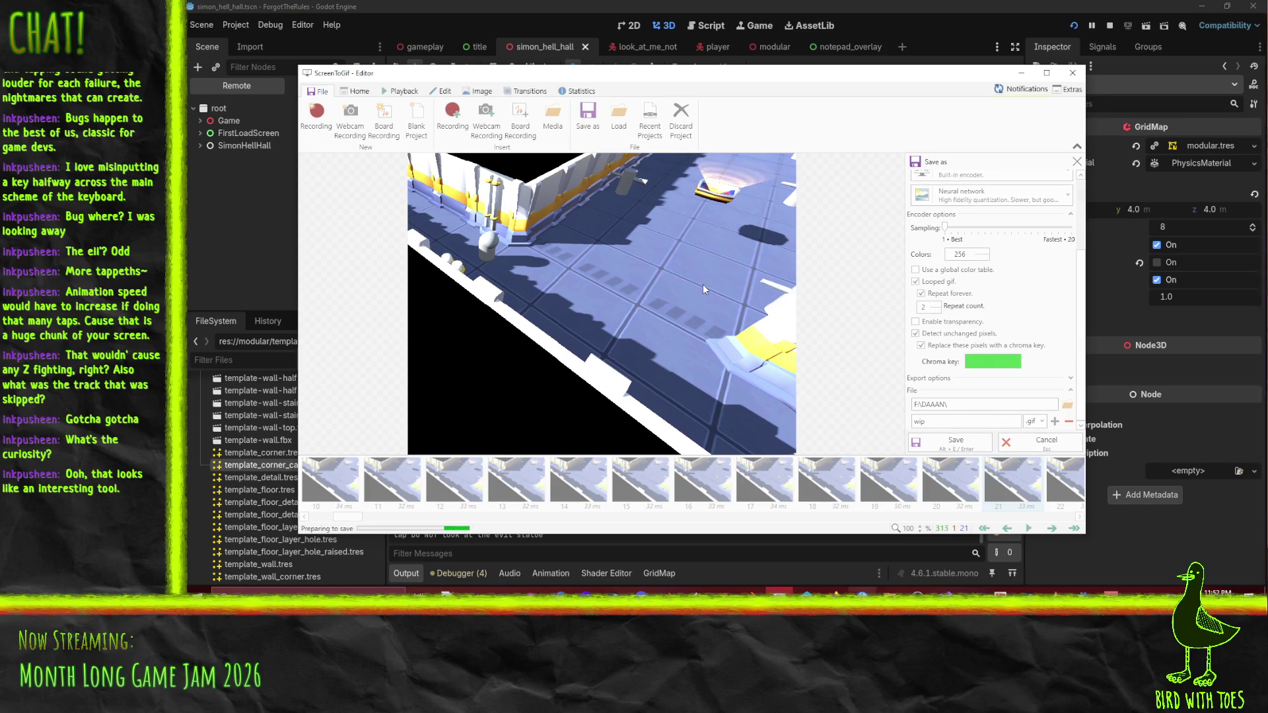
mouse_move(675, 81)
mouse_down()
mouse_move(827, 129)
mouse_move(899, 179)
mouse_up()
click(831, 253)
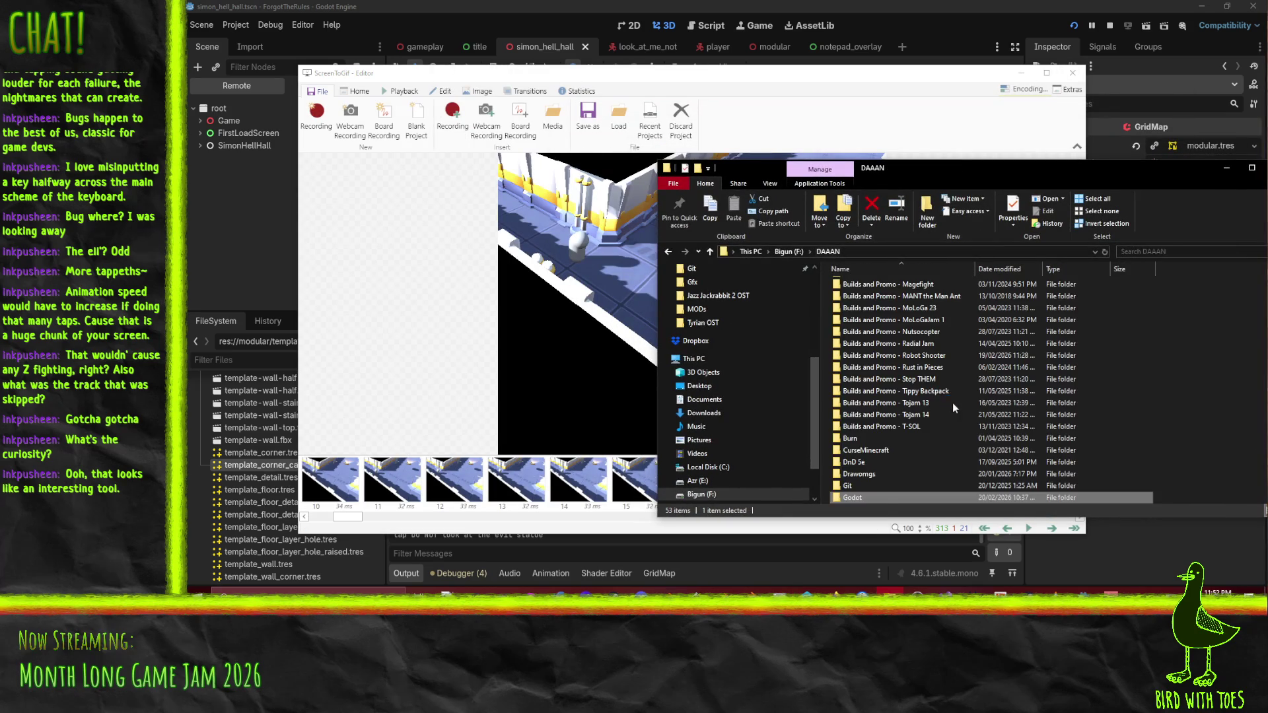
Browse side.xcf, Scan_20240323.png and QuickAtlasBig.gif in DAAAN, then return to the wip.gif save options.
scroll(952, 402, down, 10)
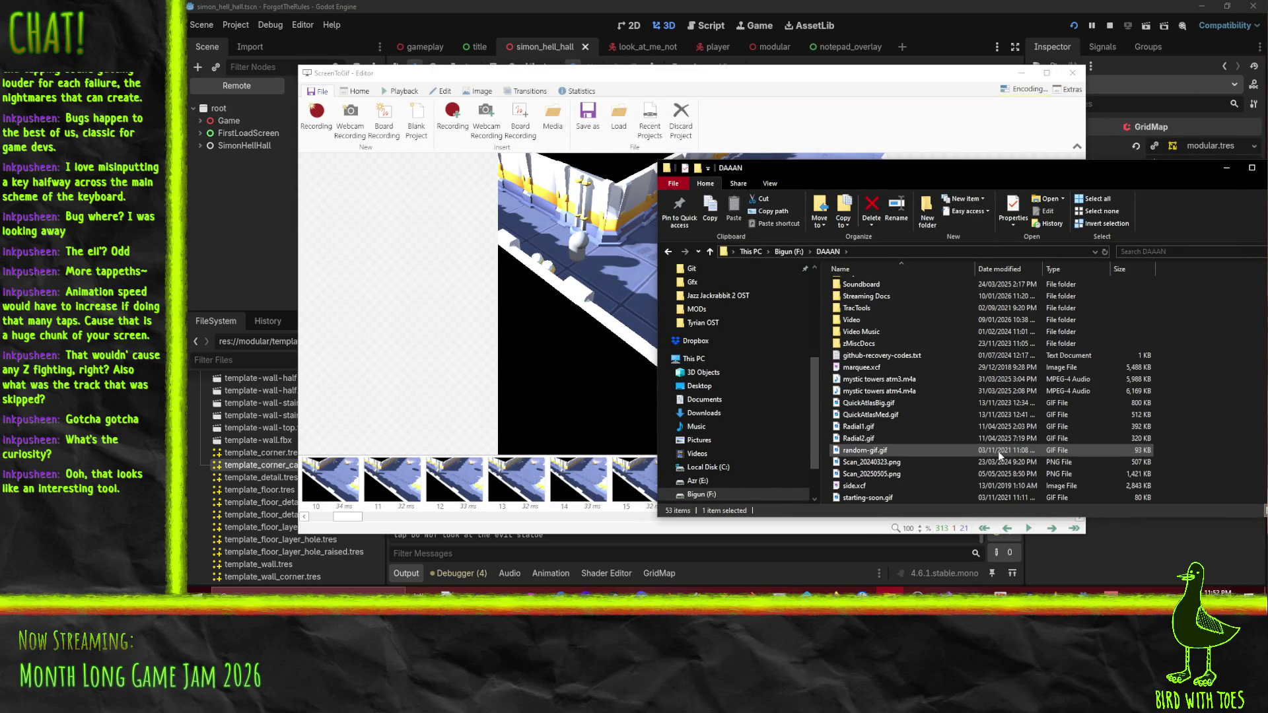
click(873, 485)
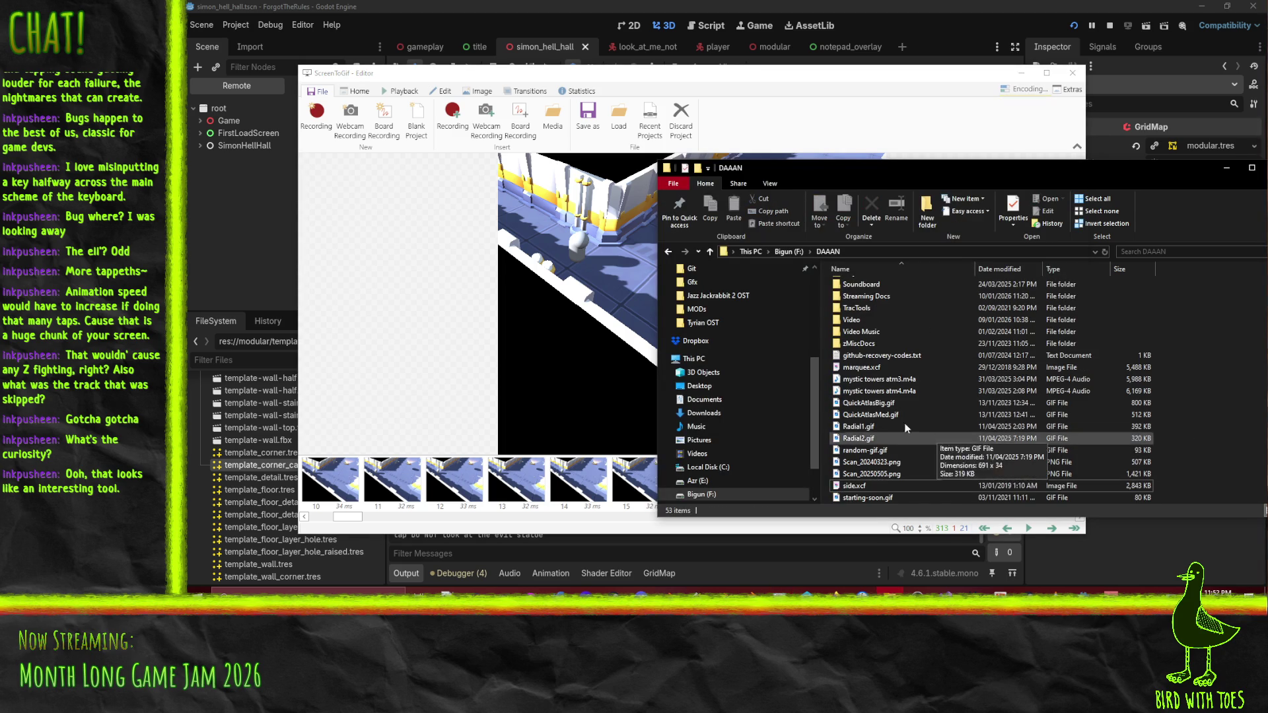
click(588, 118)
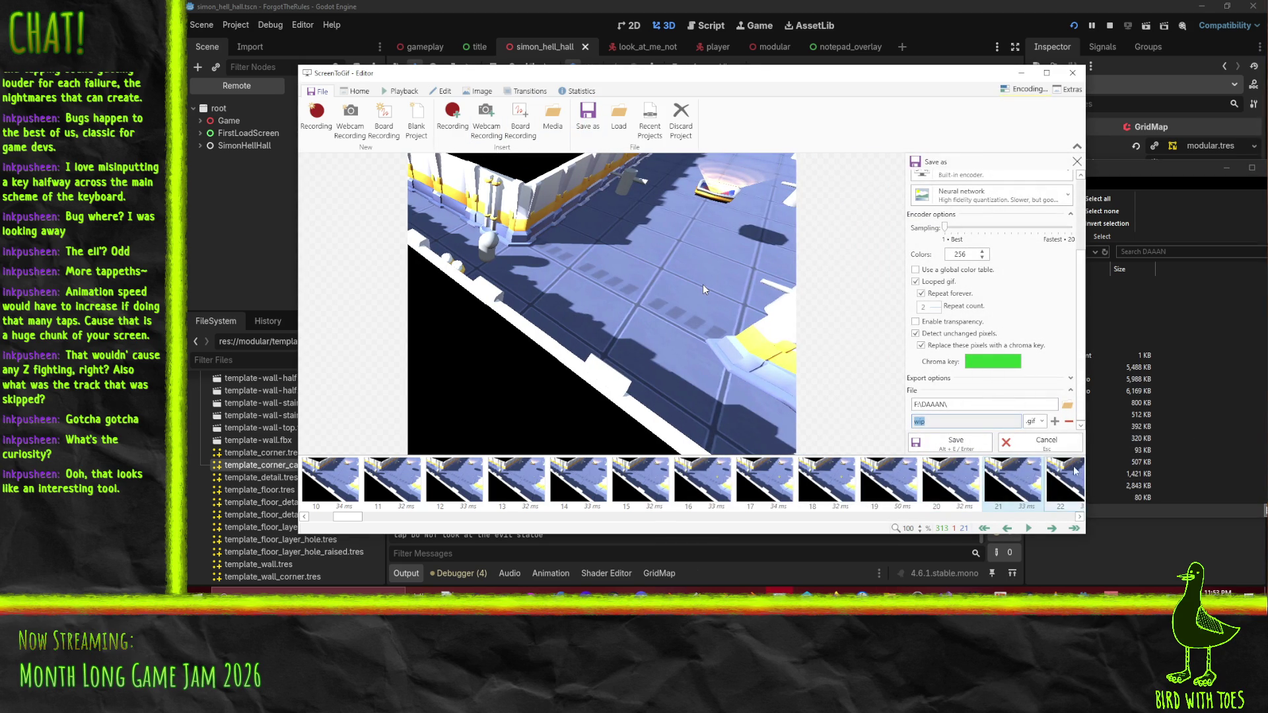
key(alt+Tab)
click(992, 466)
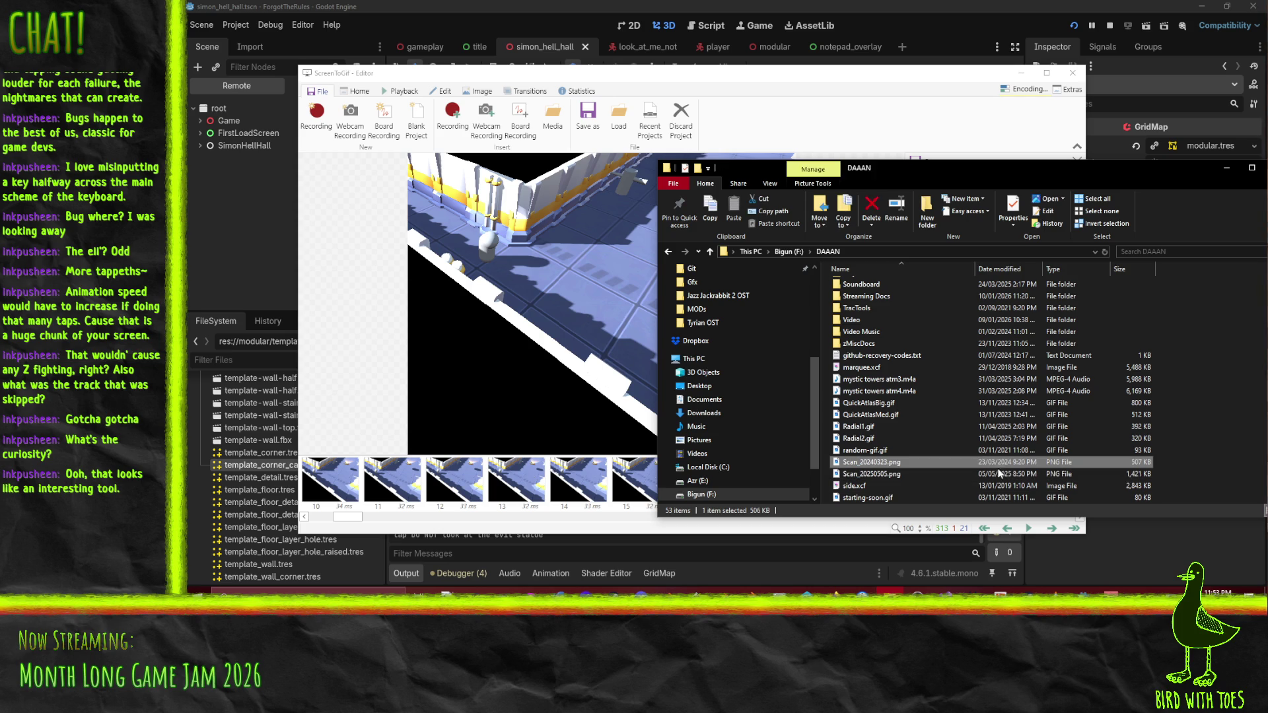
click(909, 406)
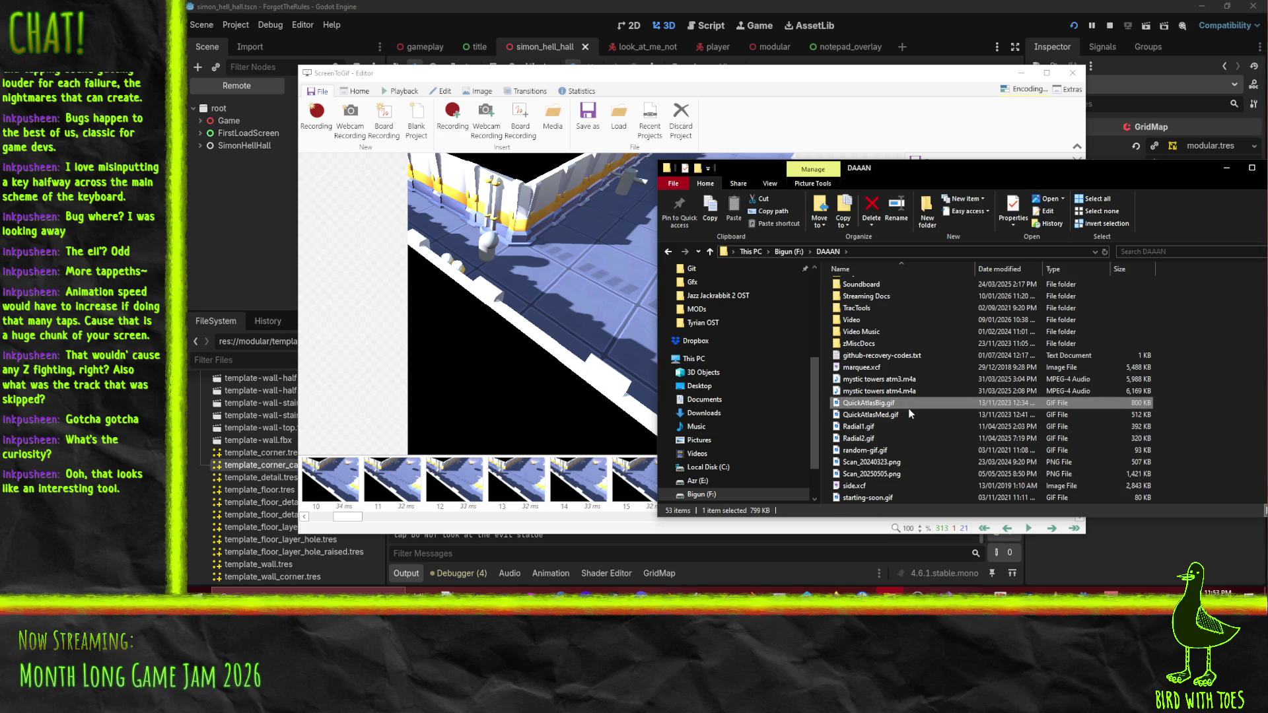
click(479, 345)
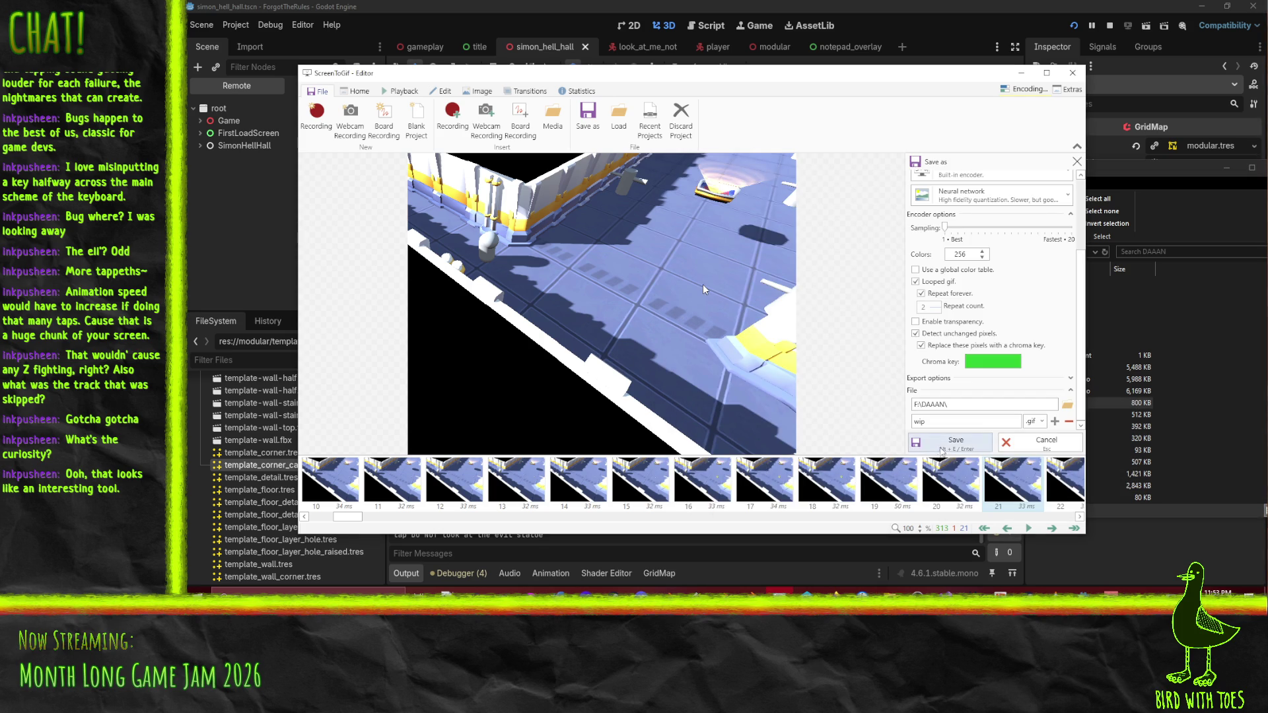
Save the wip GIF, cancel the duplicate encoding, and find the finished 23 MB wip.gif in DAAAN.
click(954, 441)
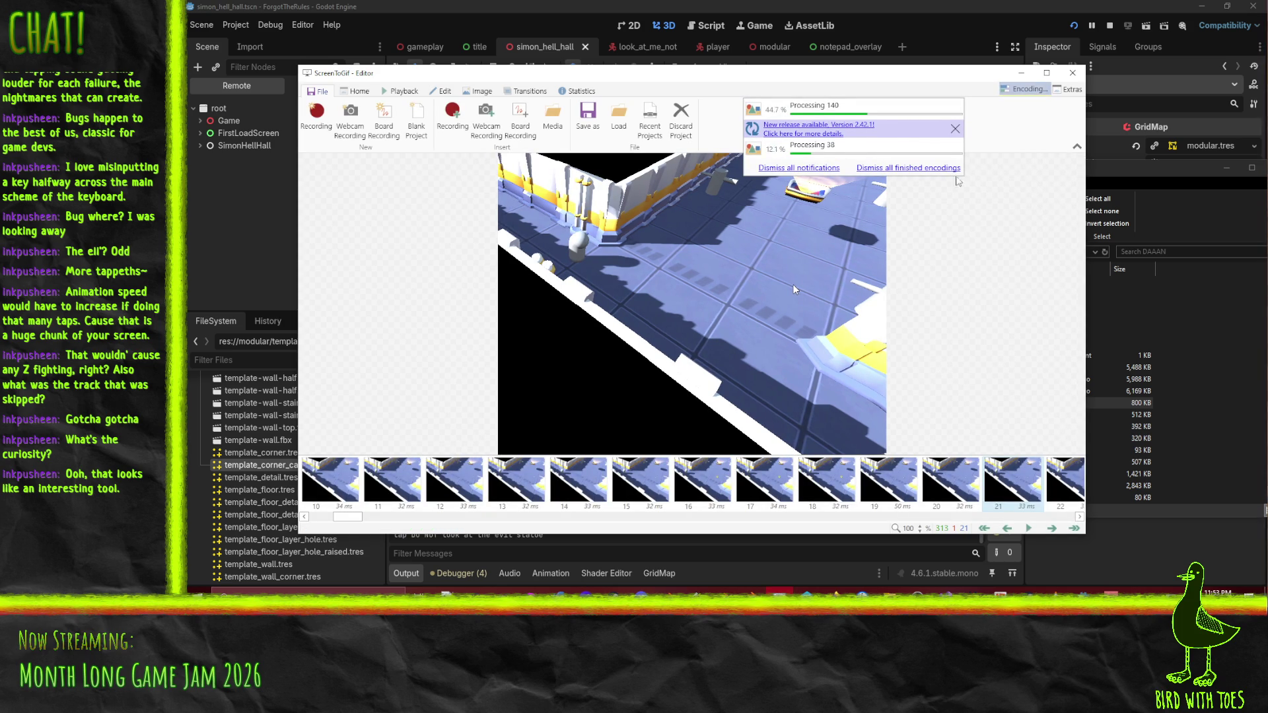
mouse_move(784, 154)
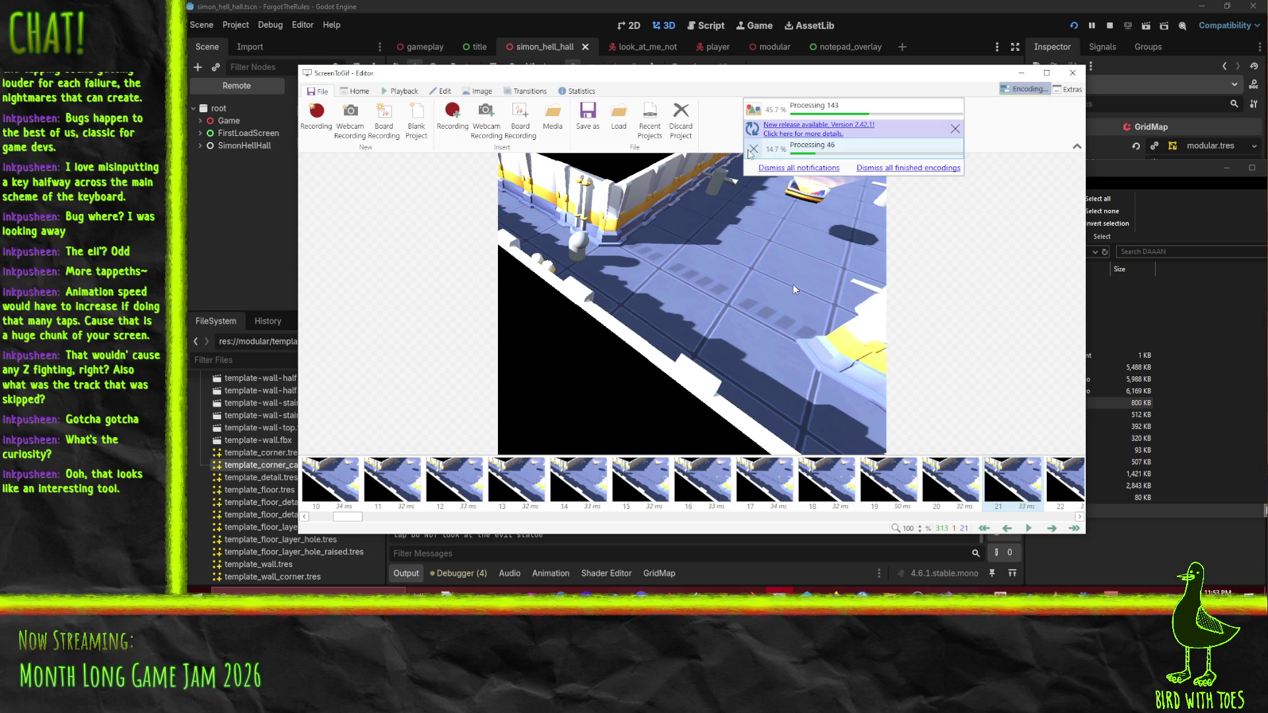
click(753, 148)
mouse_move(862, 112)
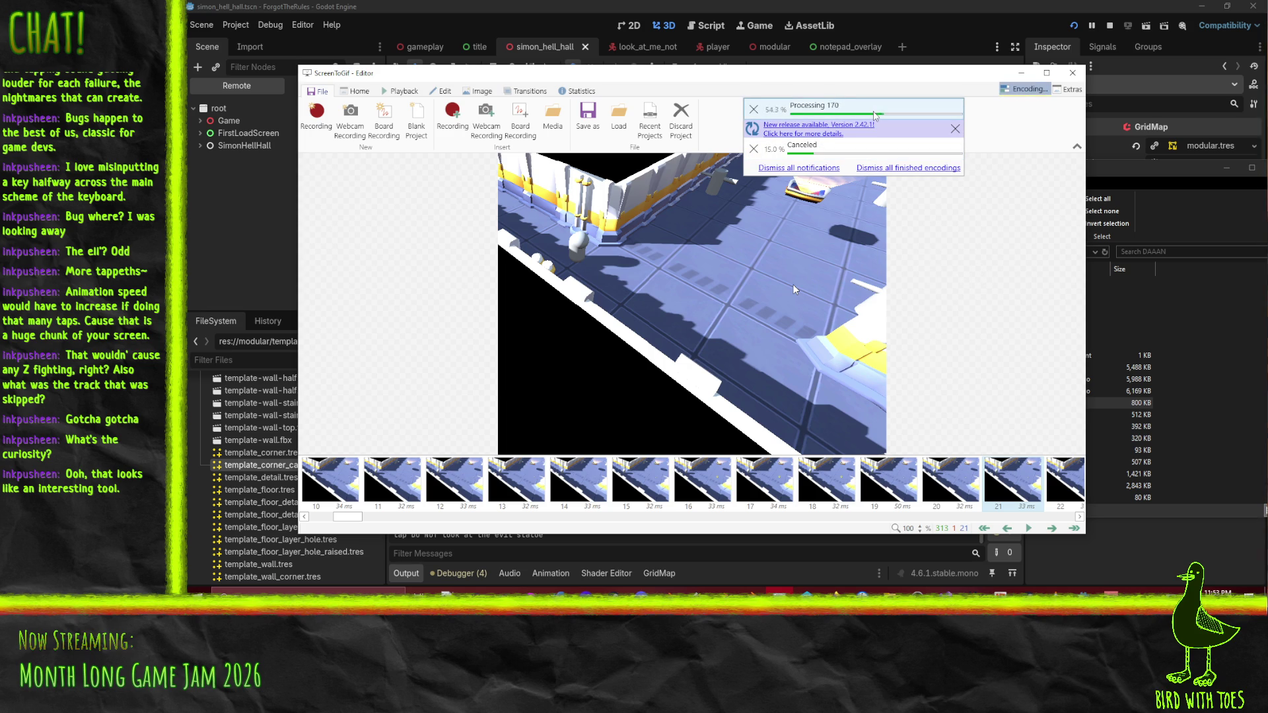
click(1031, 317)
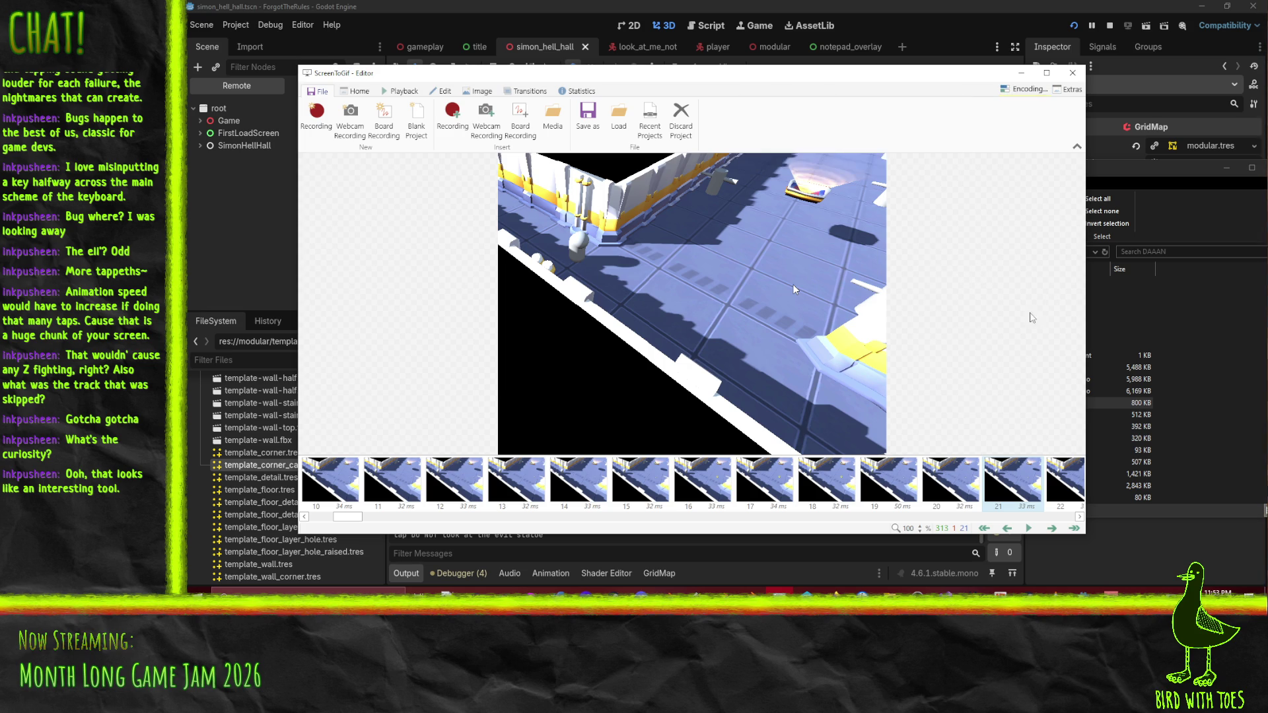
click(1023, 90)
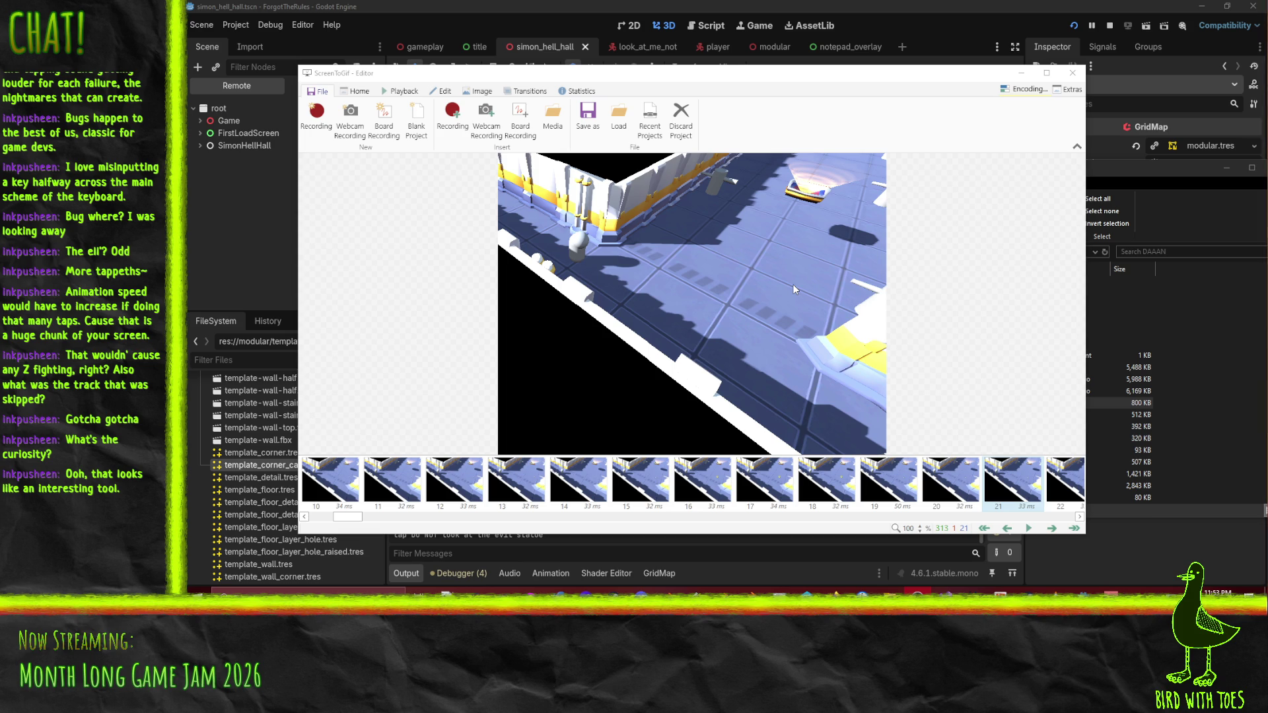
click(1025, 89)
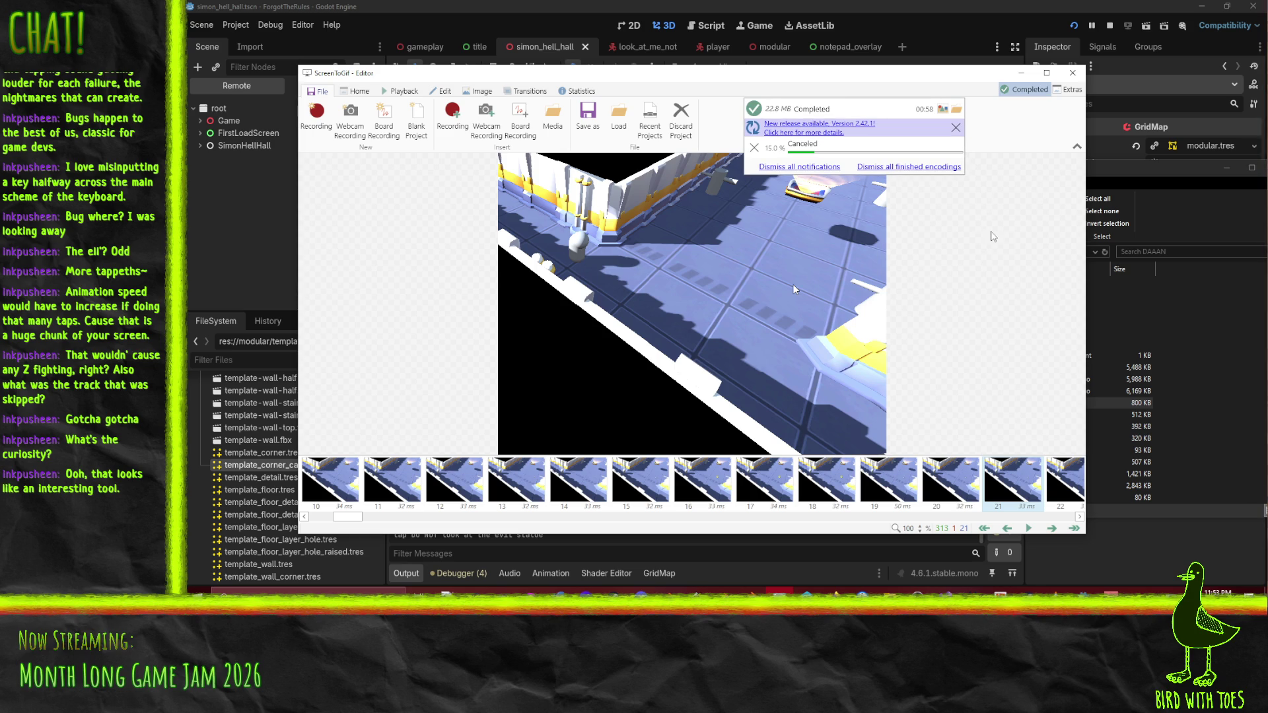
click(890, 593)
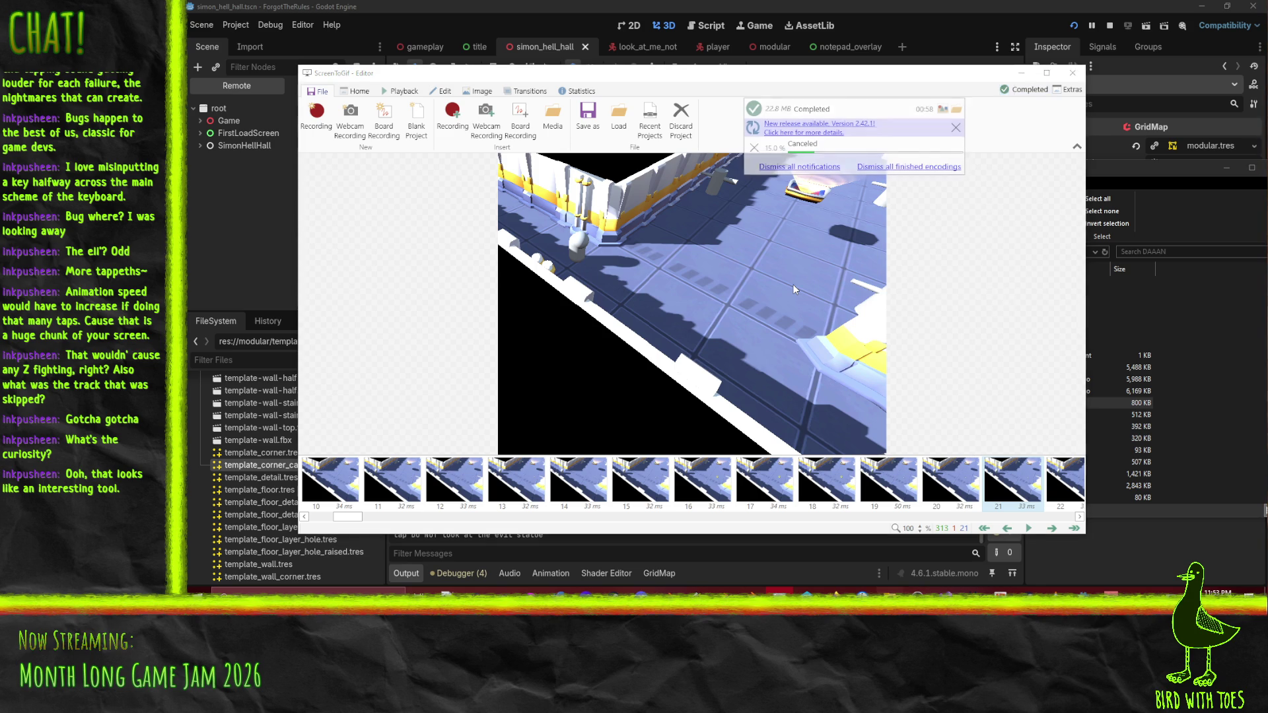
scroll(850, 499, down, 1)
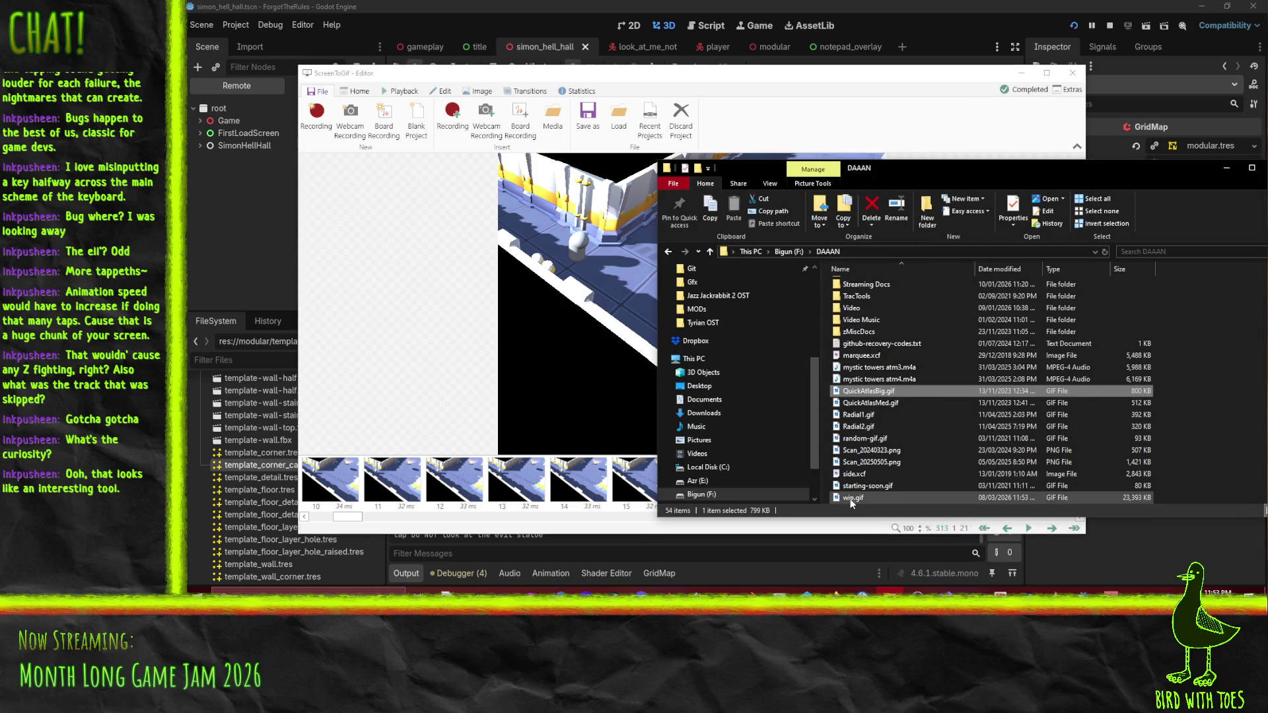
Delete wip.gif from the DAAAN folder.
click(850, 499)
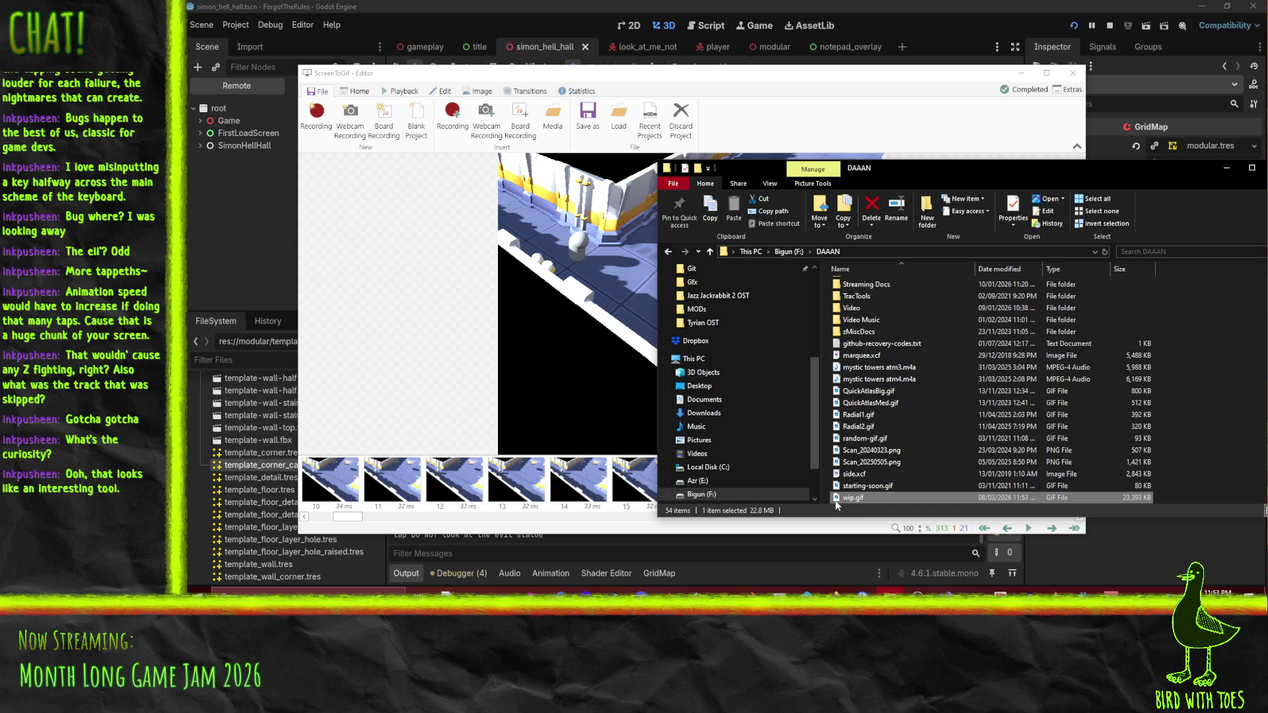
mouse_move(850, 498)
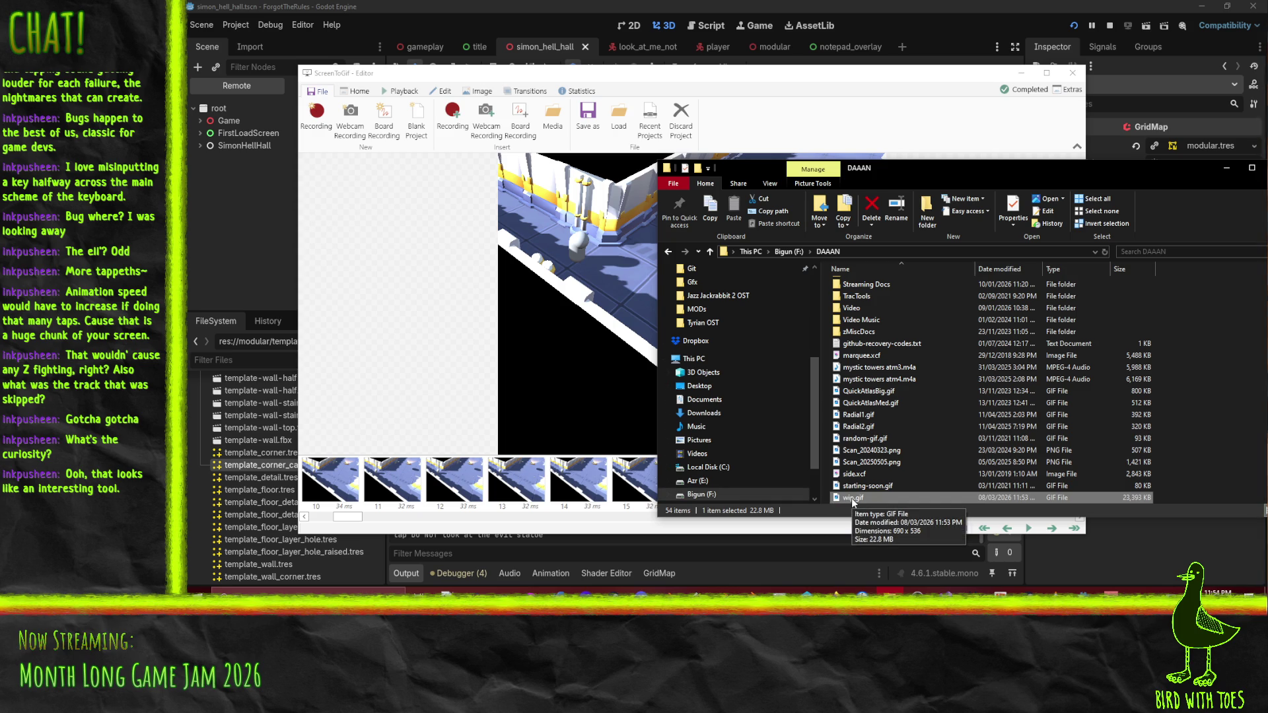
key(Delete)
key(Return)
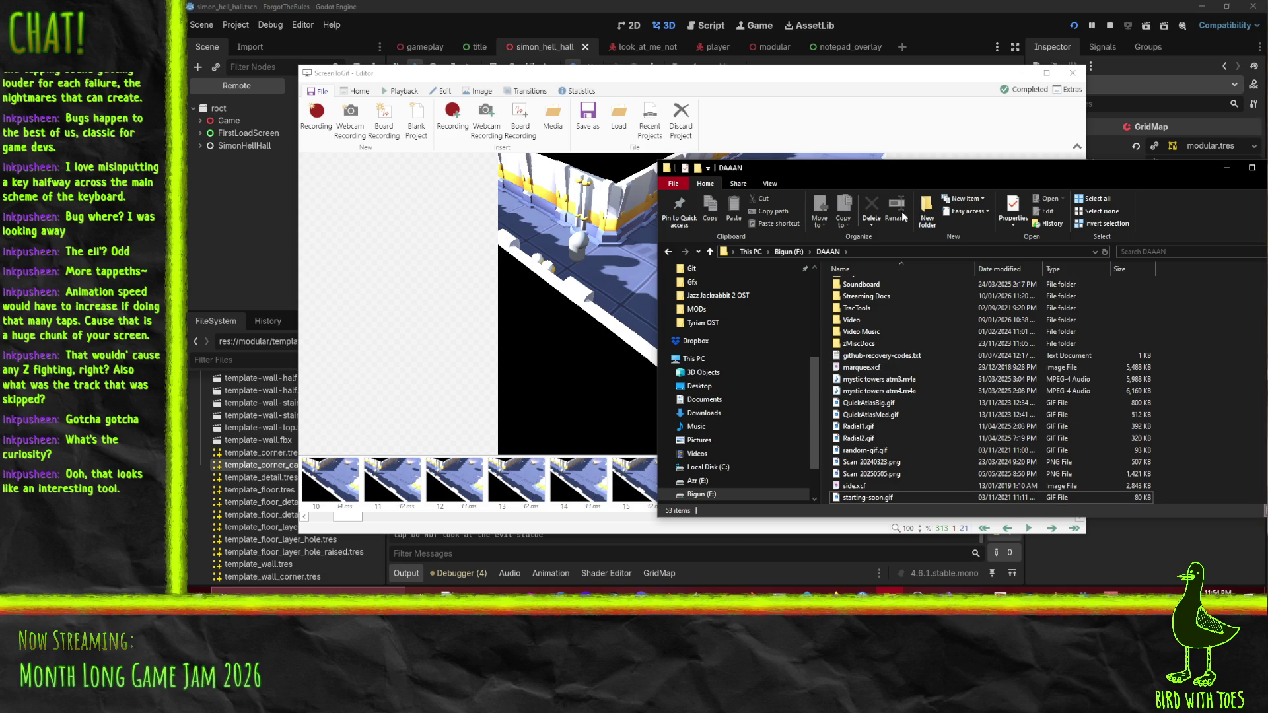
Exit the ScreenToGif editor and decline the update.
click(896, 149)
click(1072, 74)
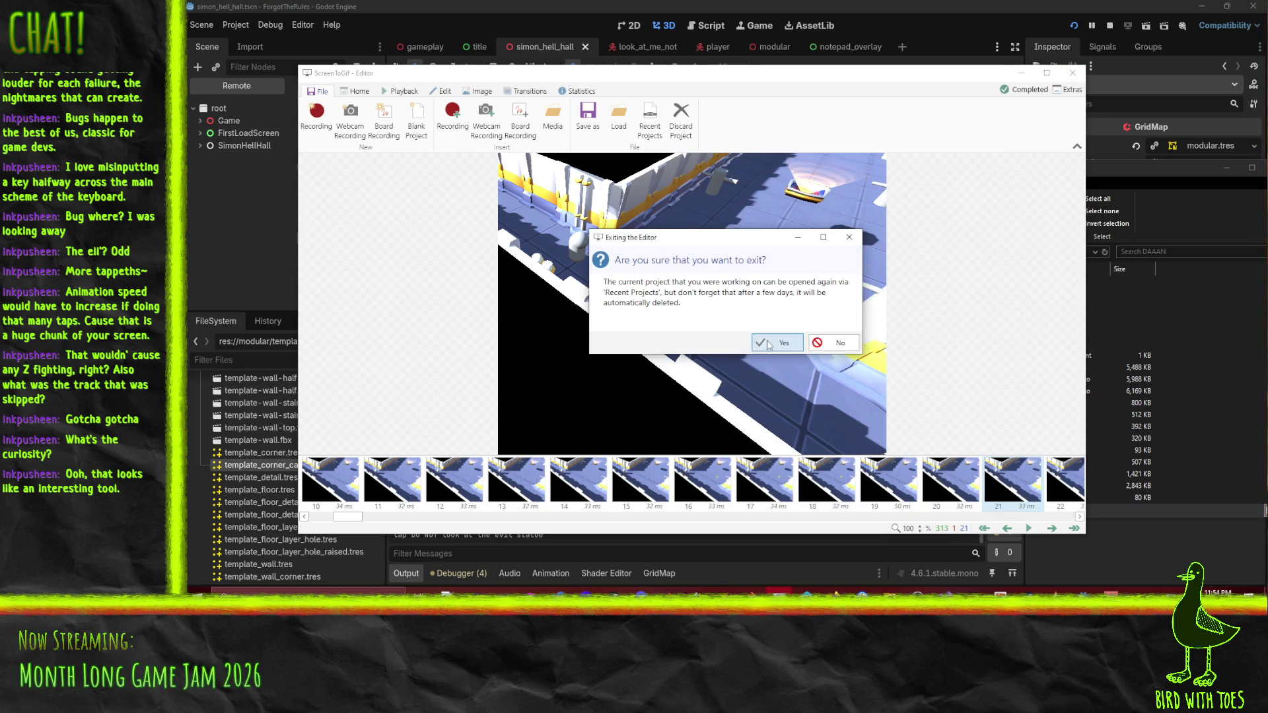
click(786, 343)
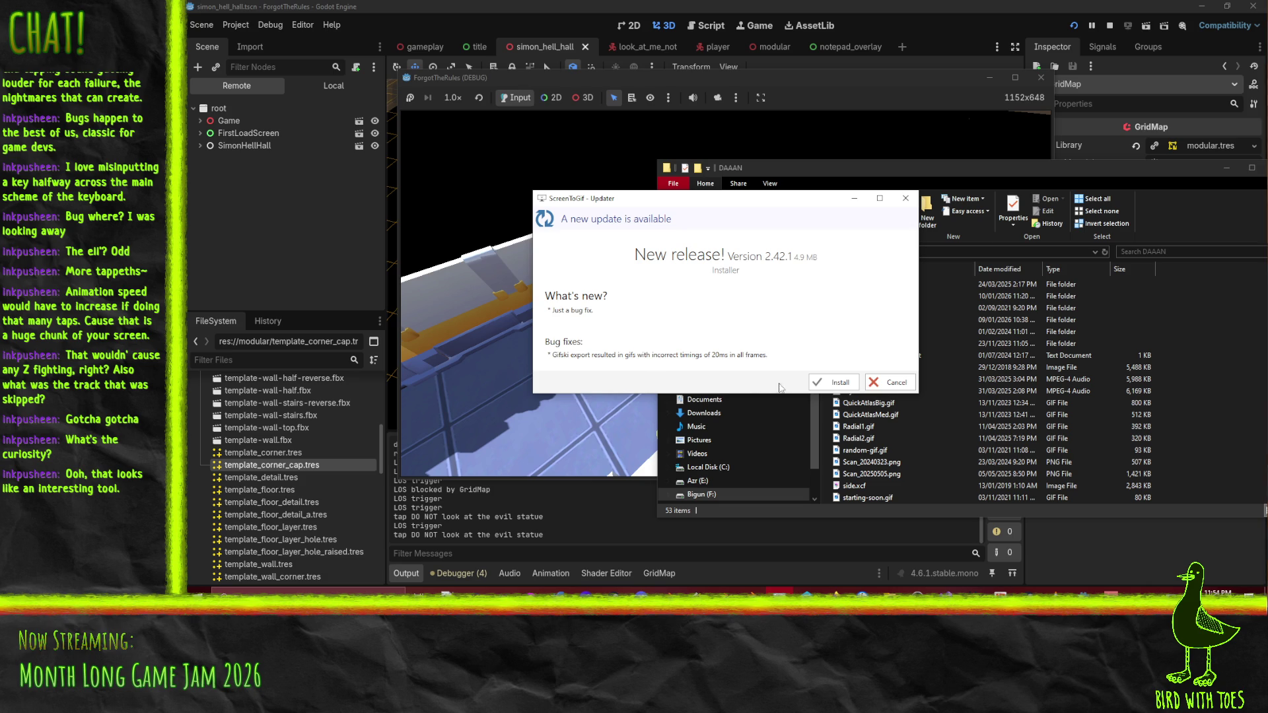
click(892, 383)
Return to Godot and orbit around the L-shaped simon_hell_hall hallway.
key(F8)
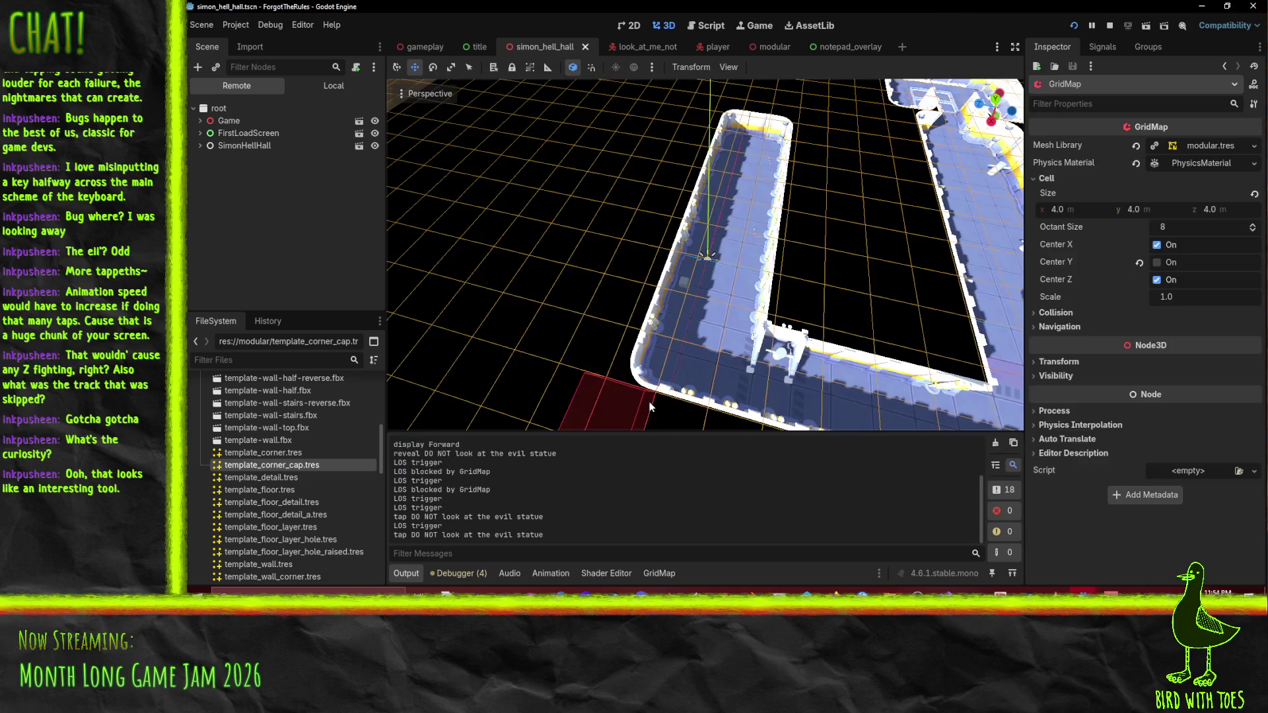
mouse_move(579, 227)
mouse_down()
mouse_move(689, 283)
mouse_move(355, 138)
mouse_up()
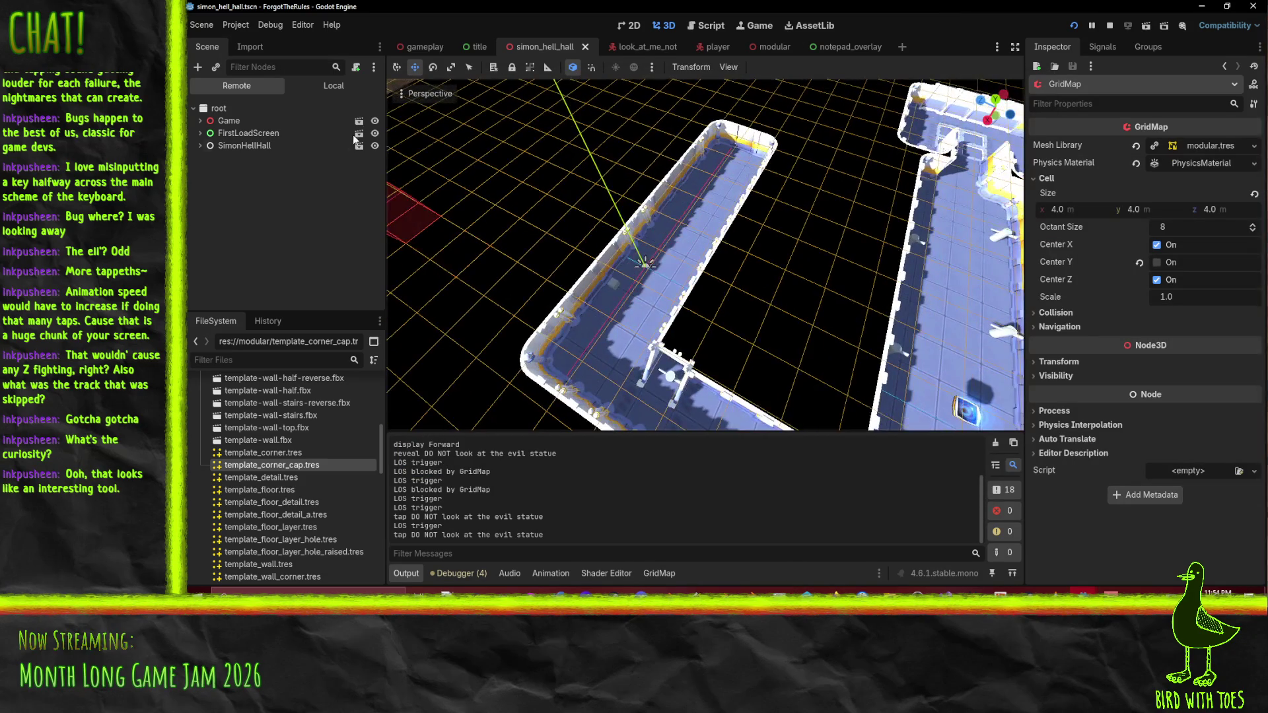
mouse_move(712, 212)
mouse_down()
mouse_move(699, 188)
mouse_move(410, 136)
mouse_up()
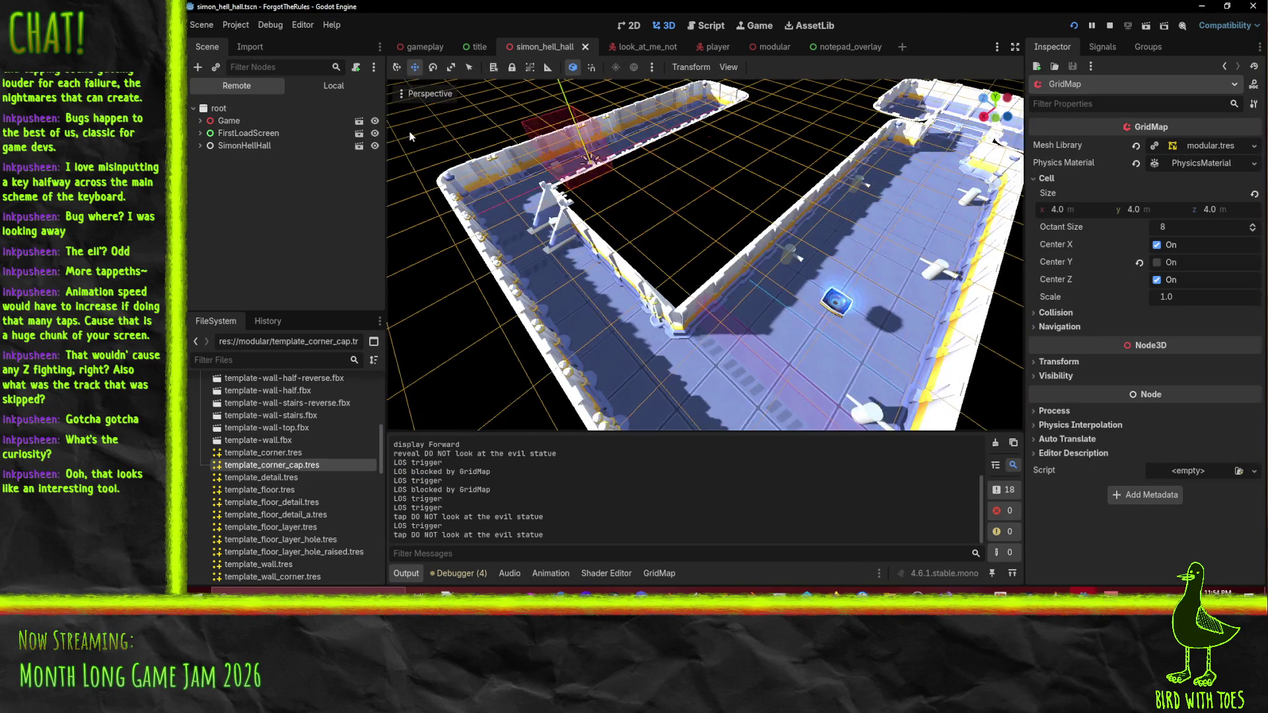
click(206, 26)
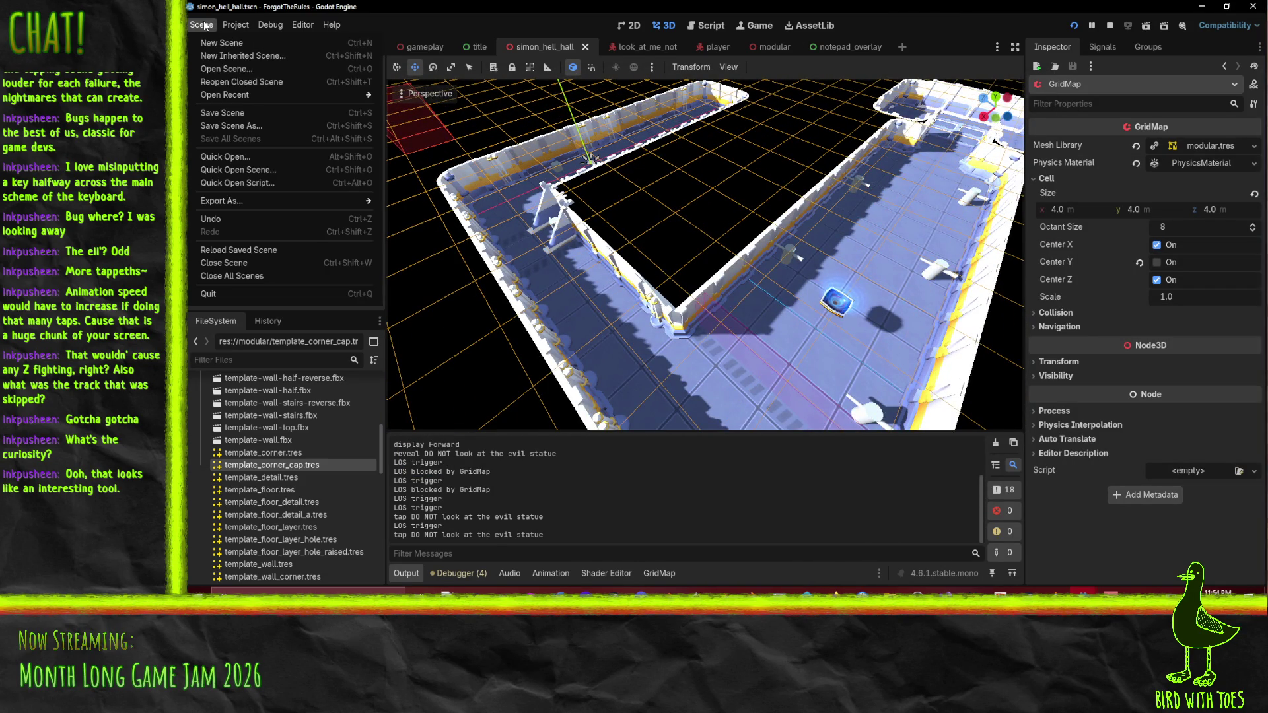
Add a Web export preset, close Export, then quit Godot with Stop & Quit.
mouse_move(237, 29)
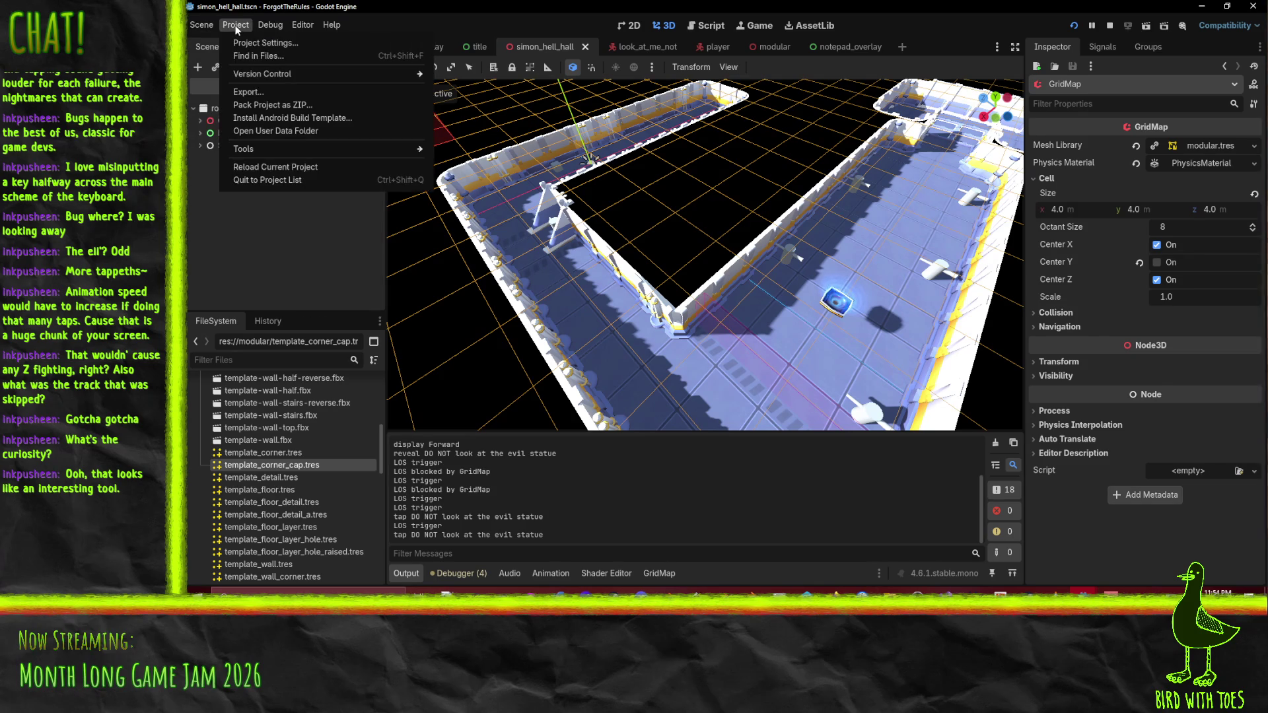
click(248, 92)
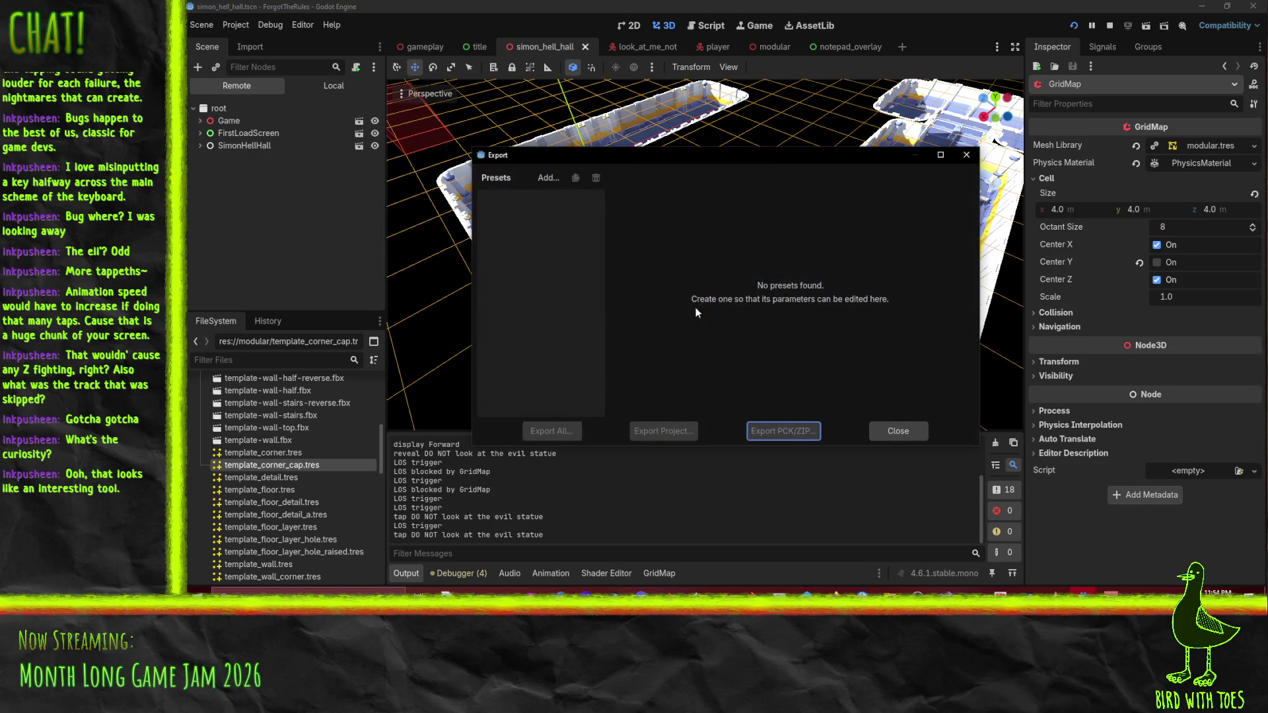
click(547, 178)
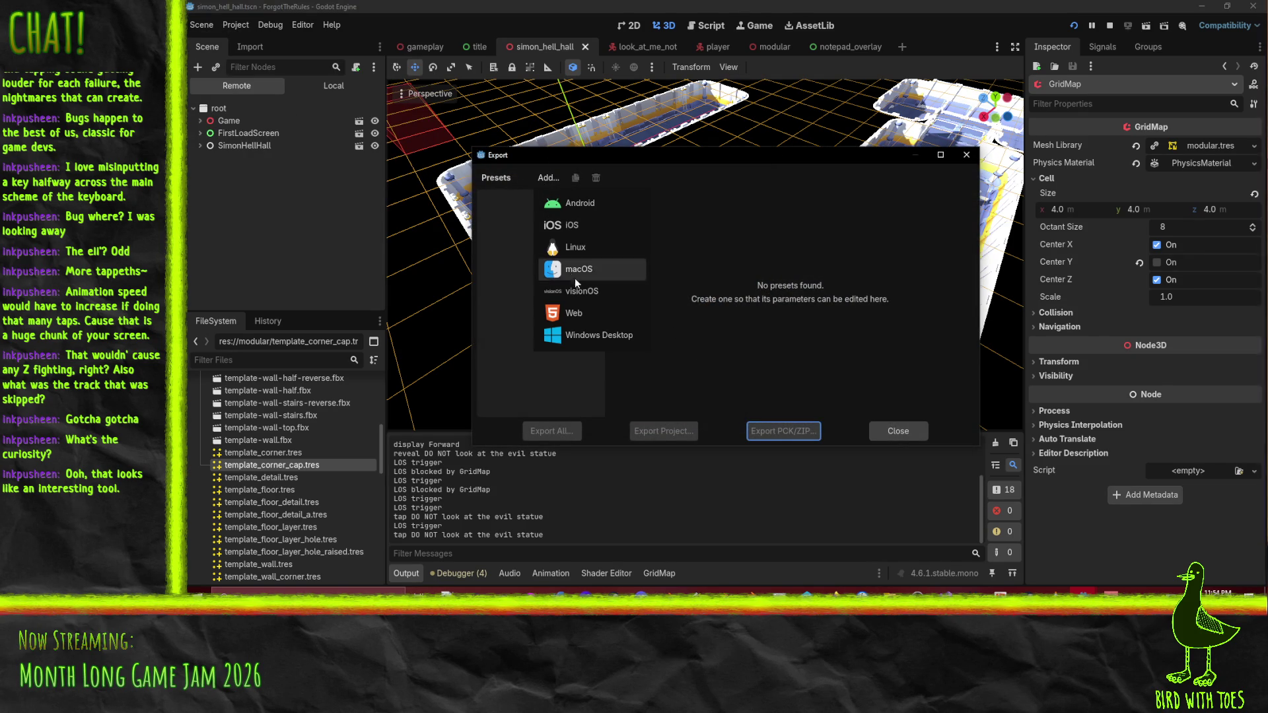
click(597, 315)
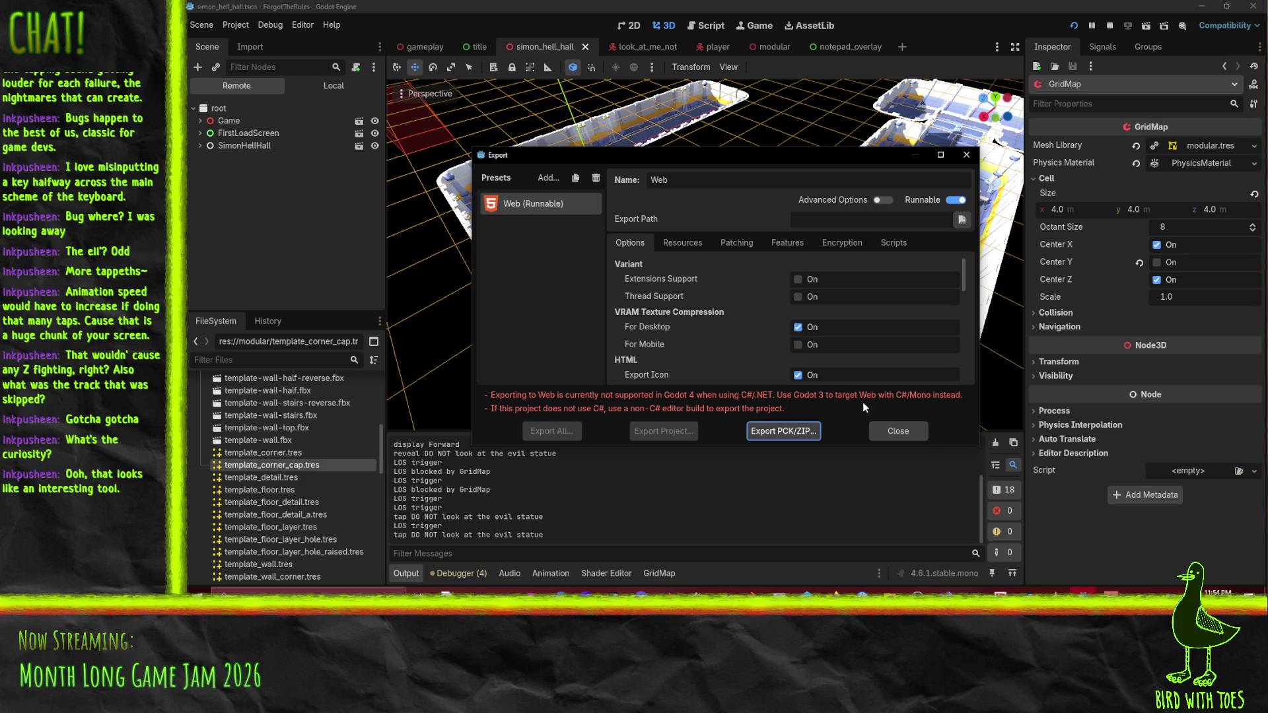
click(904, 431)
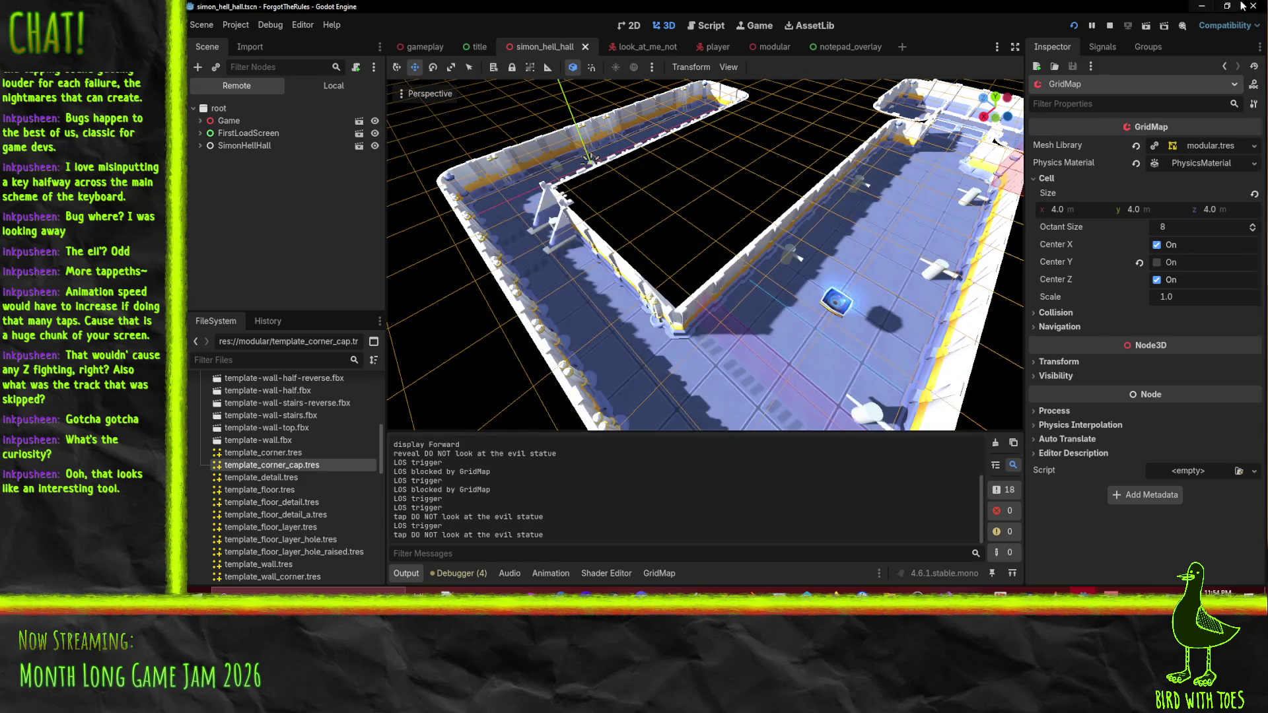
click(1253, 6)
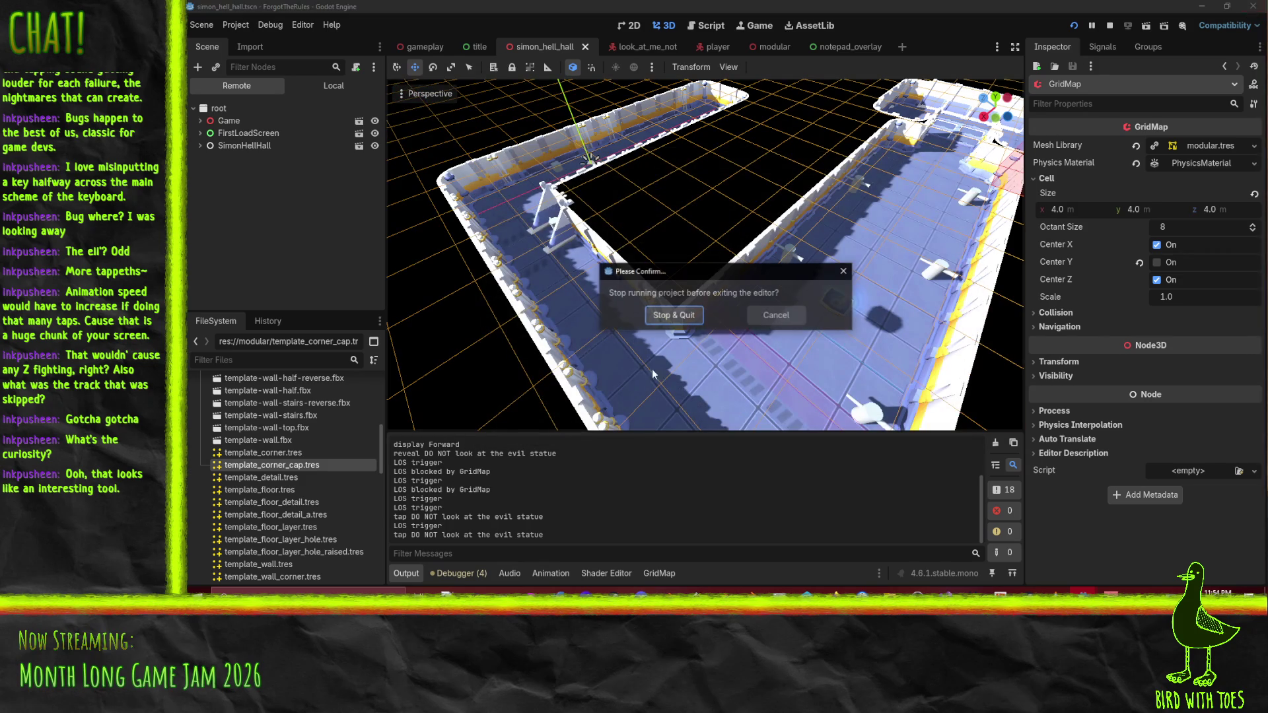
click(667, 317)
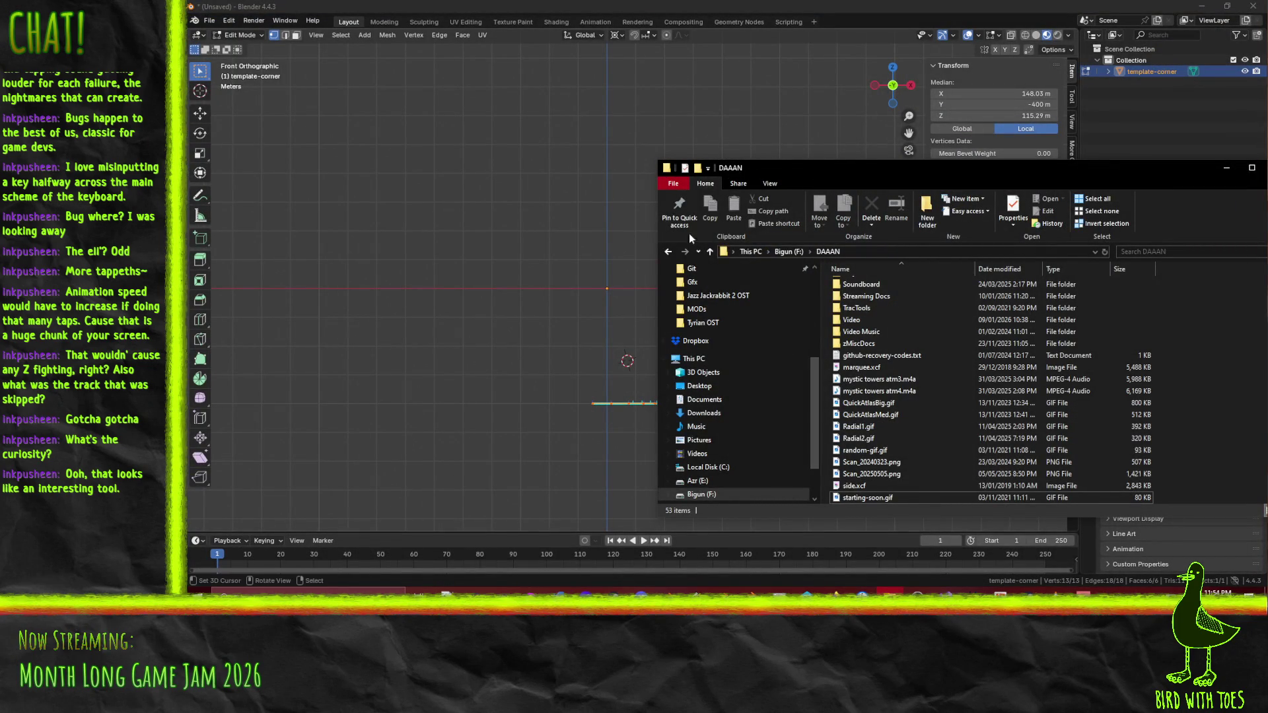
Go to DAAAN\Godot\Godot_v4.6.1-stable_mono_win64 and select the console executable.
click(668, 252)
click(667, 251)
click(668, 252)
click(698, 252)
click(684, 293)
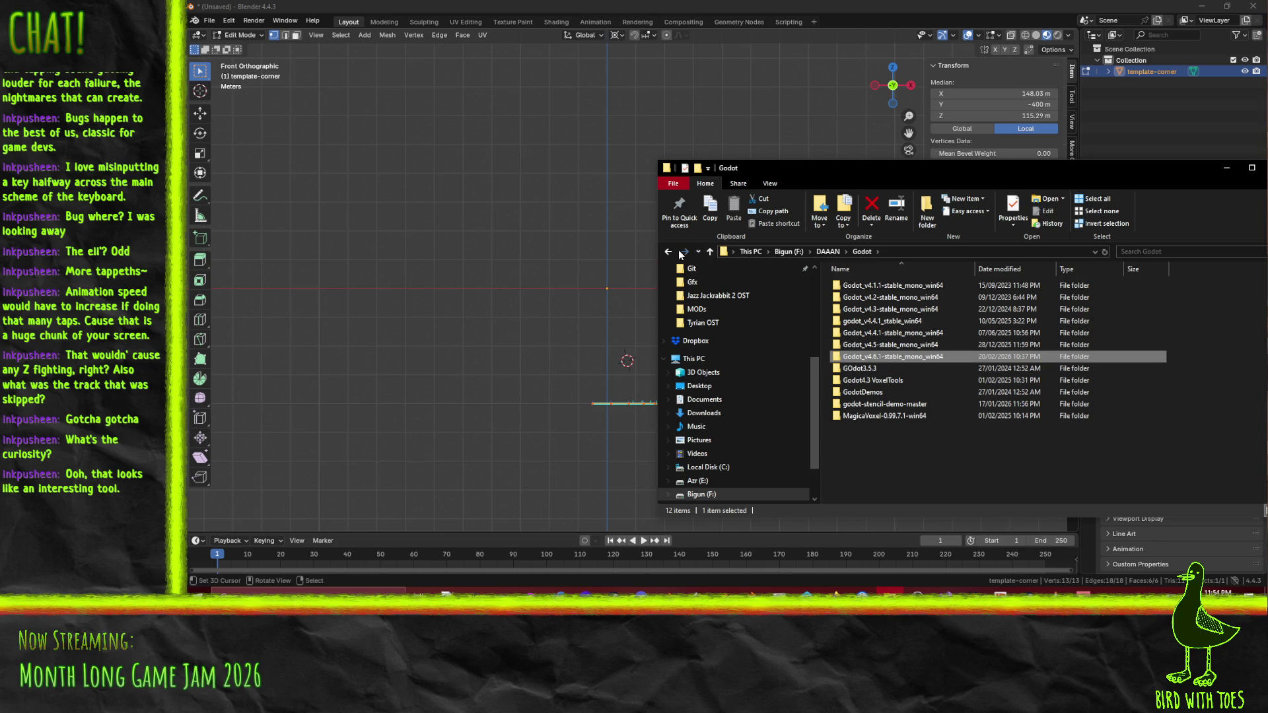
click(681, 253)
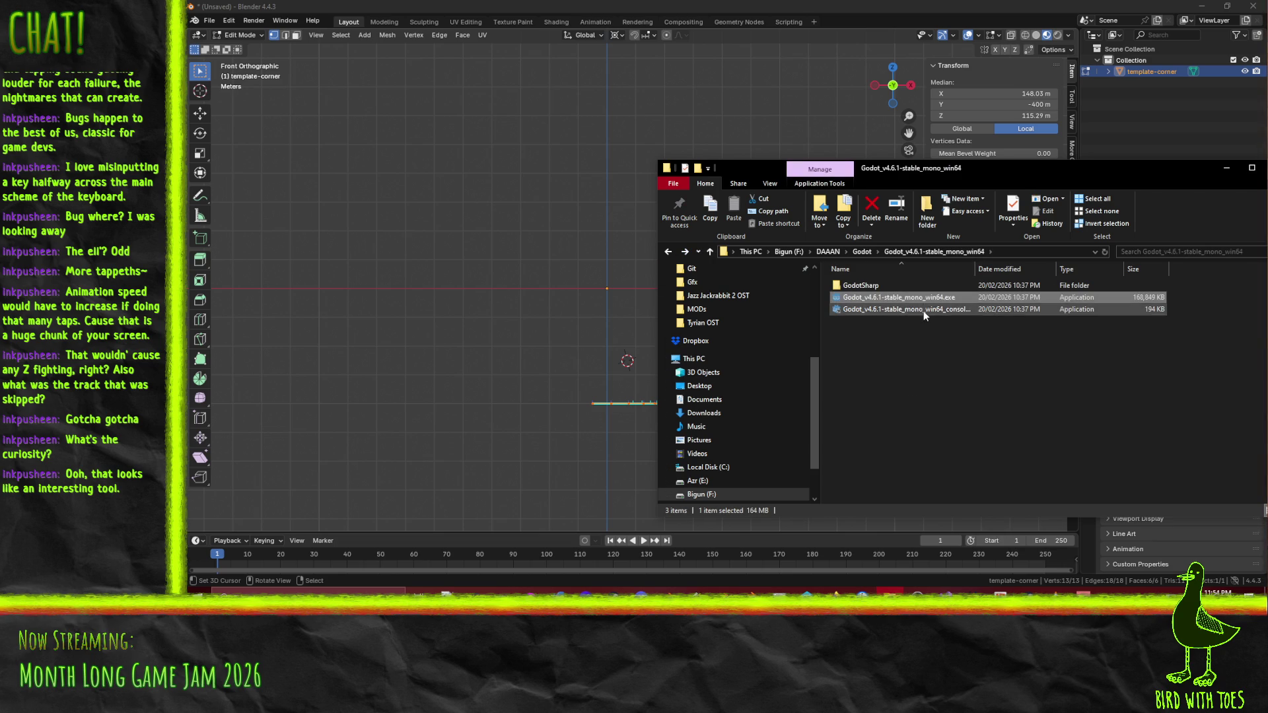
click(901, 309)
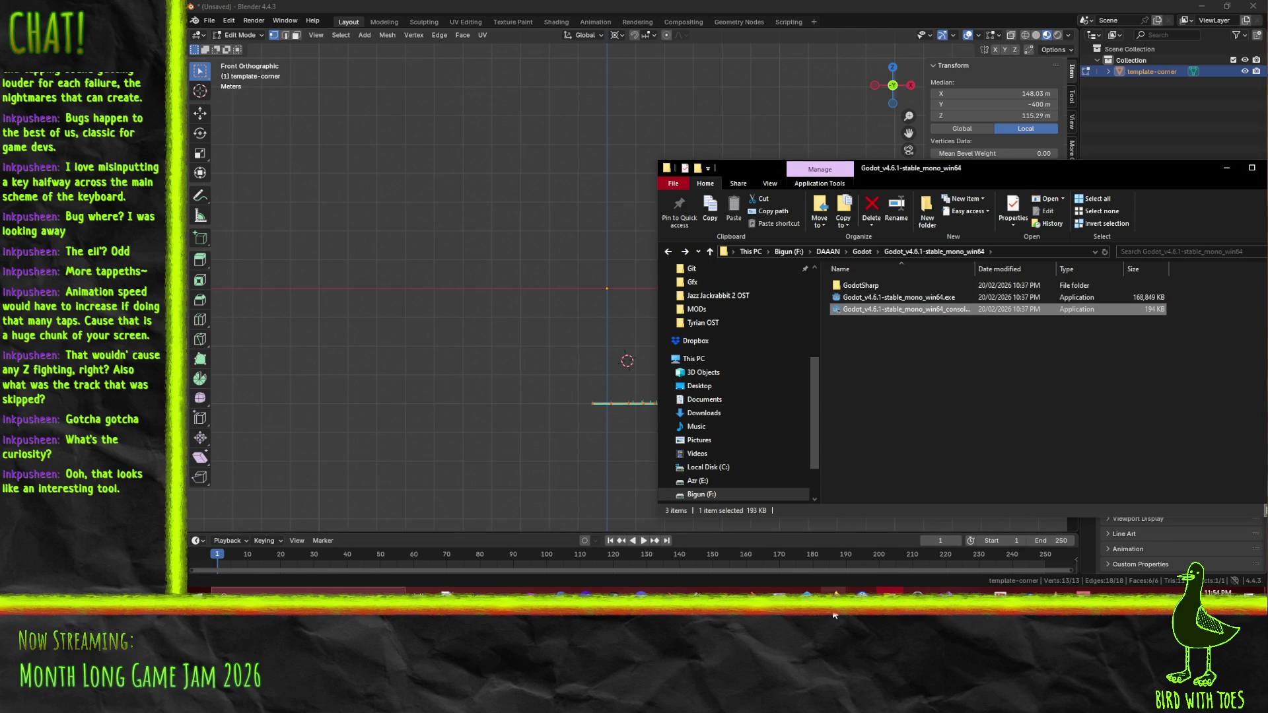
Download the standard Godot Engine 4.6.1 for Windows from godotengine.org.
mouse_move(834, 615)
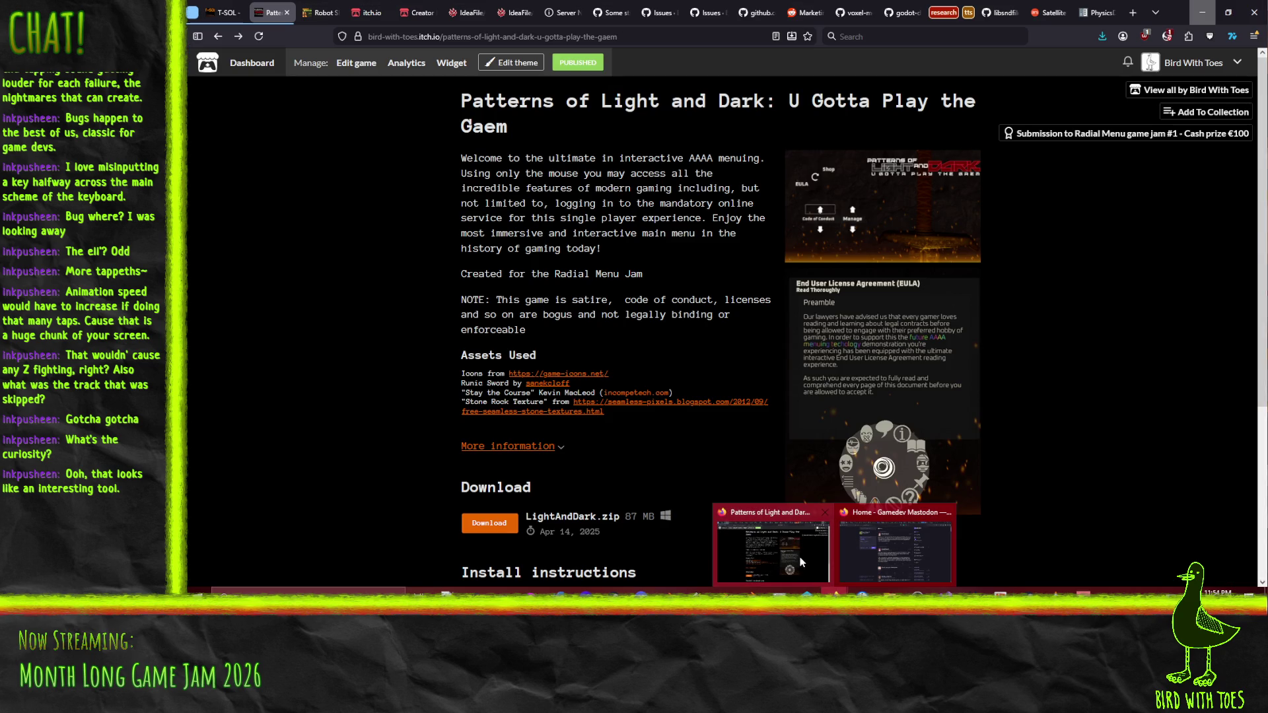
click(799, 557)
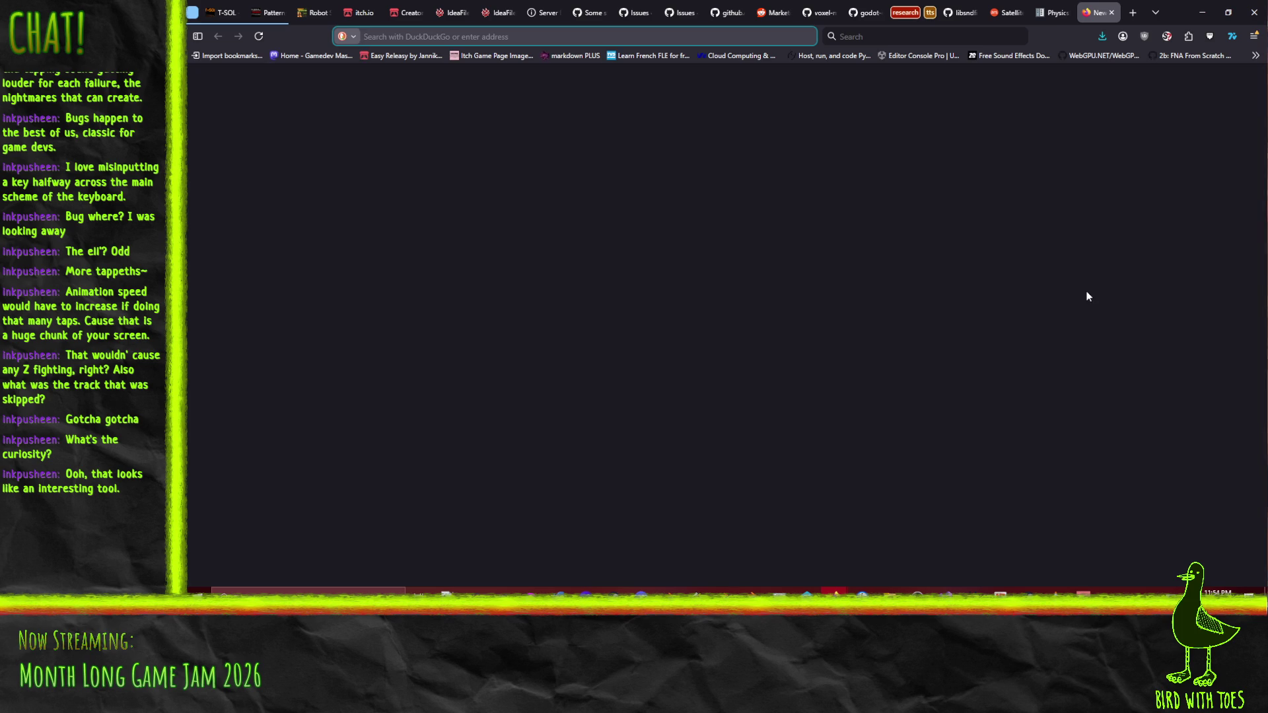
text(godot)
key(Return)
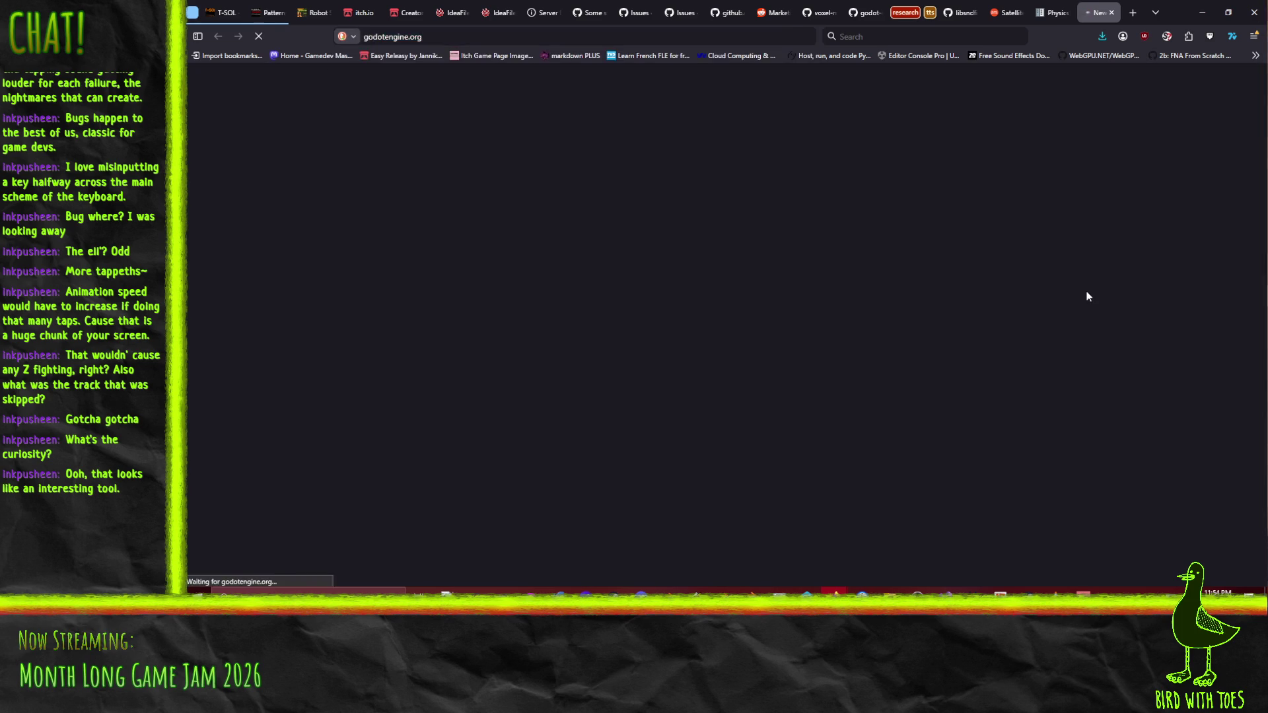
click(449, 303)
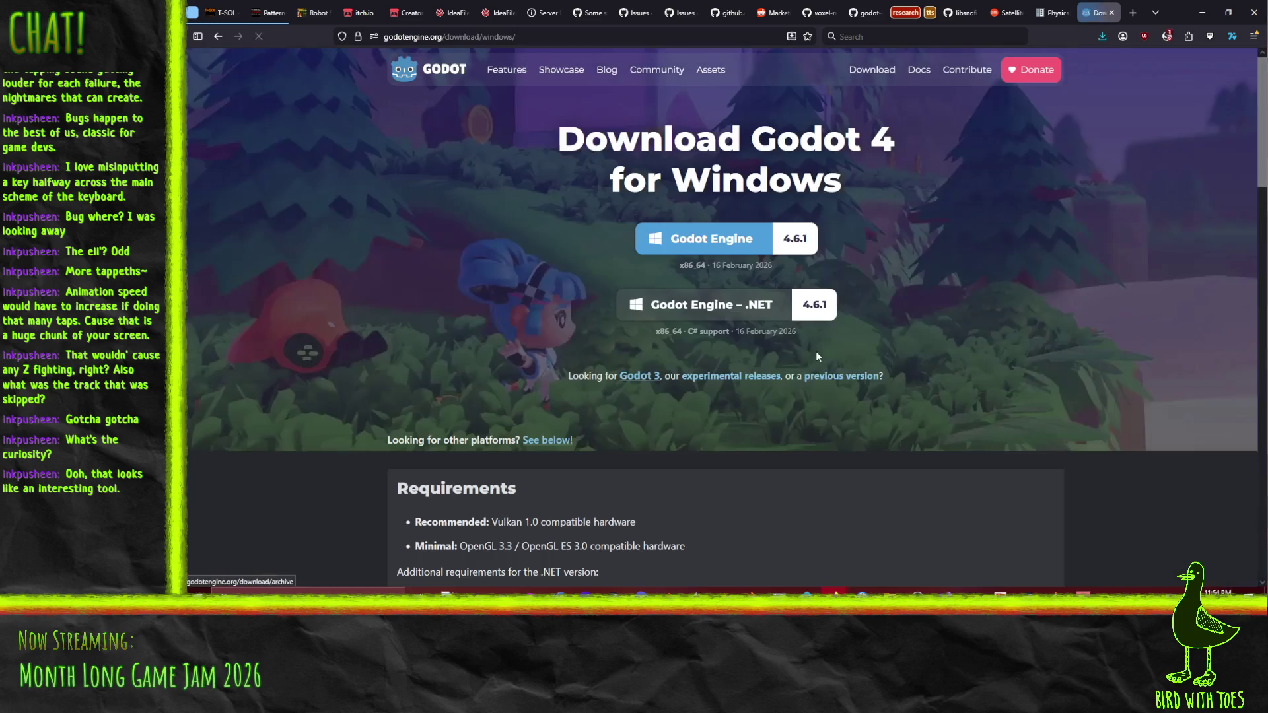
click(710, 239)
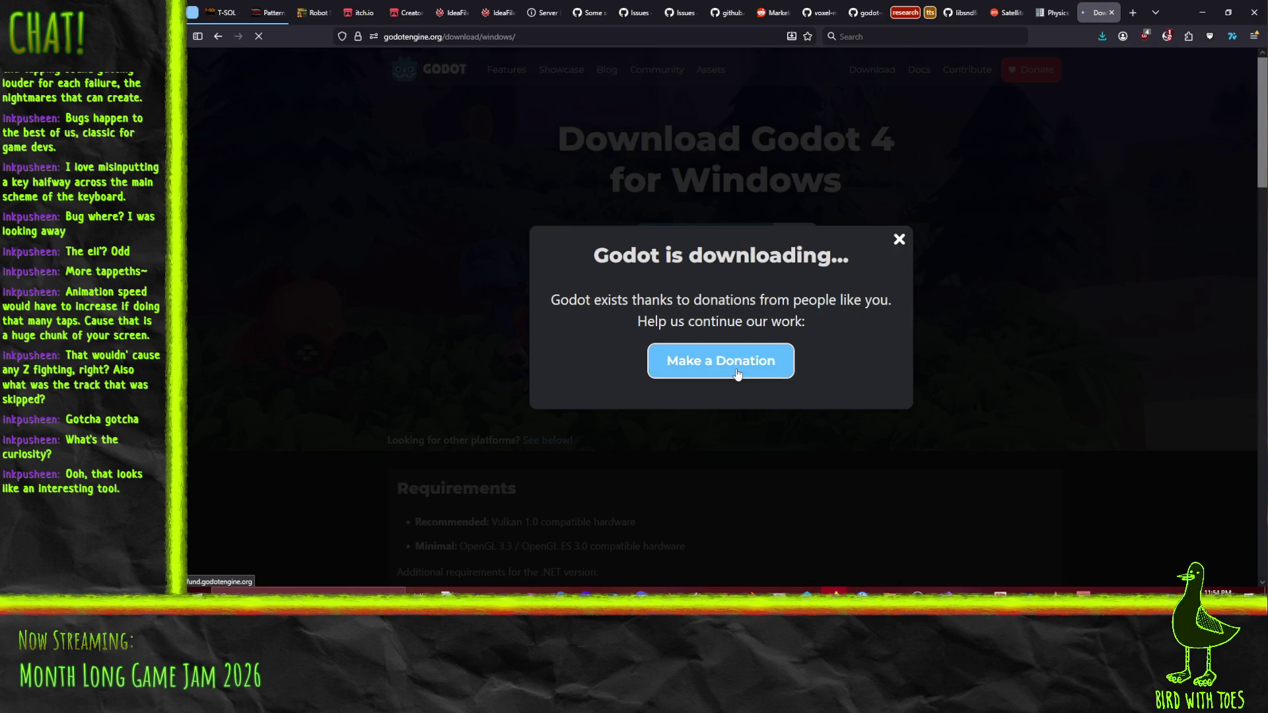
Dismiss the donation prompt and open the finished 76.1 MB Godot_v4.6.1-stable_win64.exe.zip in File Explorer.
key(Escape)
click(902, 241)
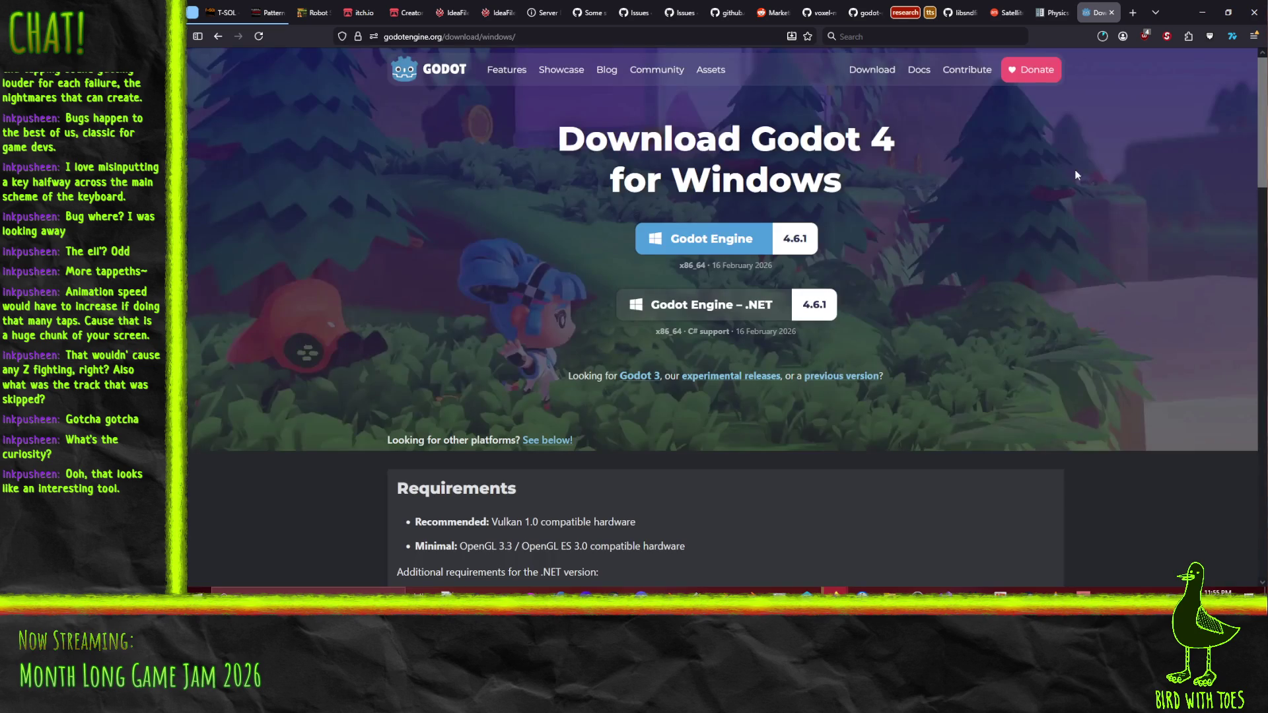
click(1102, 36)
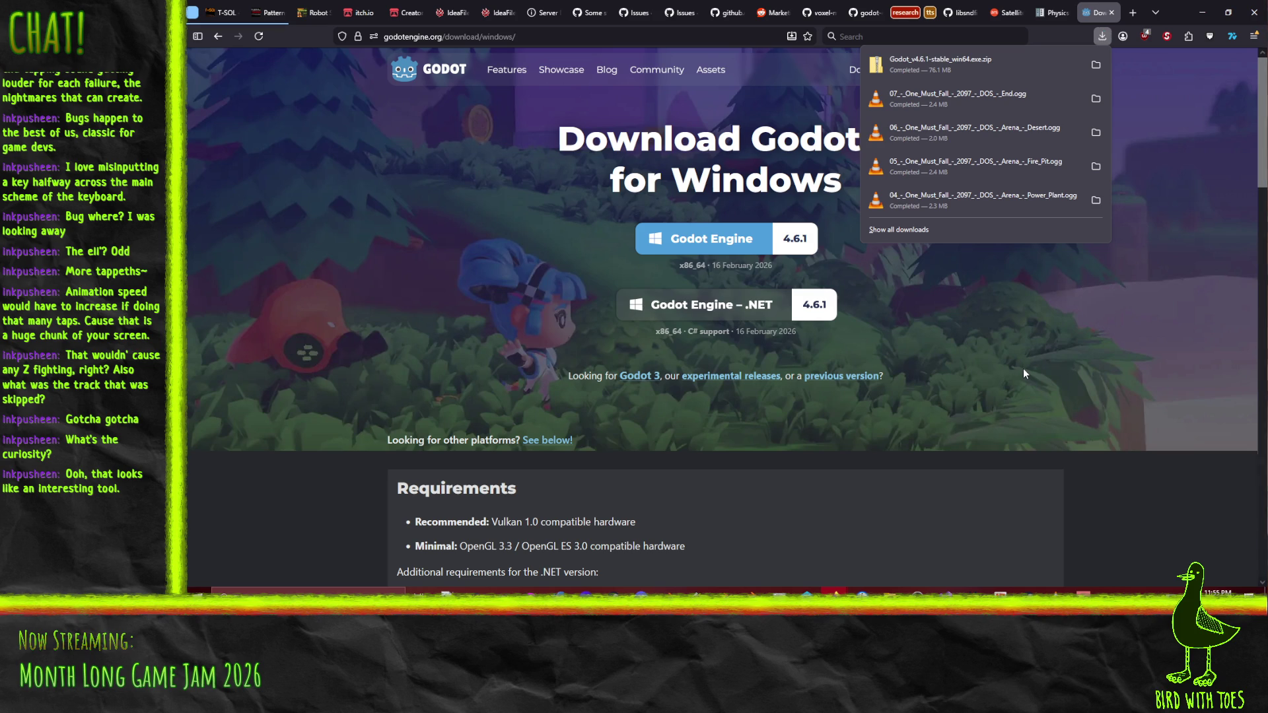
click(937, 64)
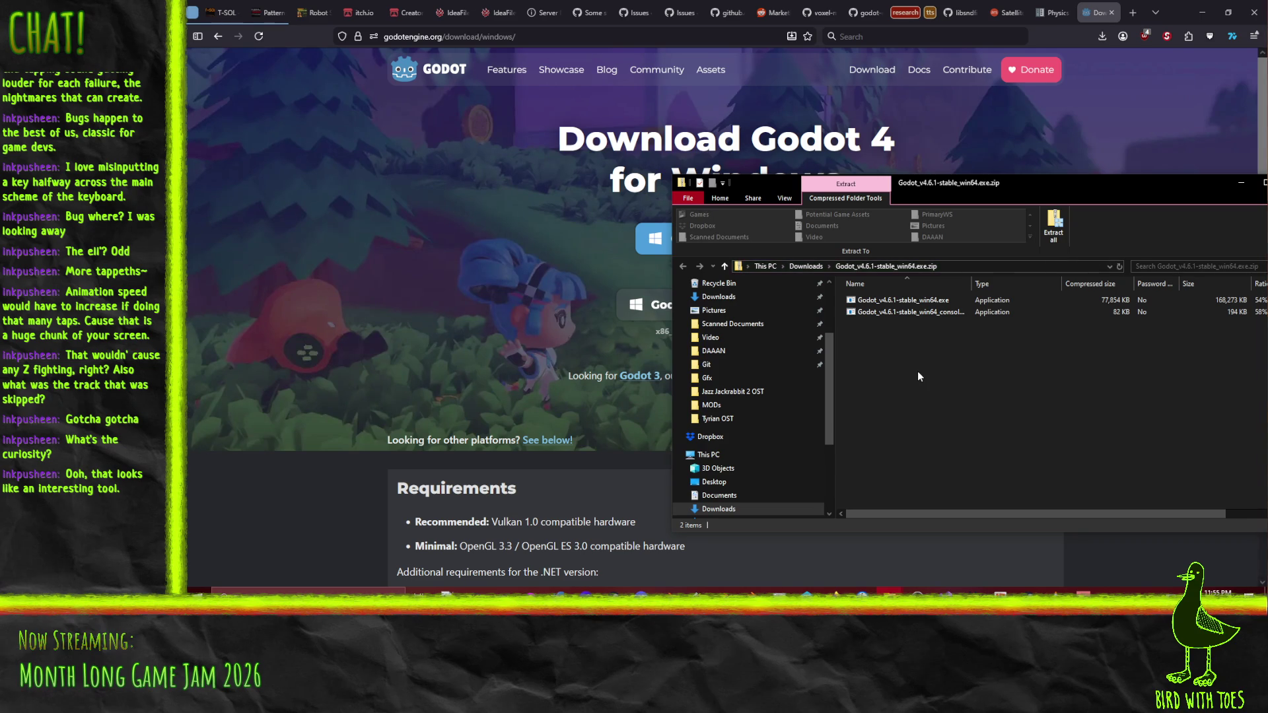
Go from the mono install folder up to the parent DAAAN\Godot folder.
click(889, 590)
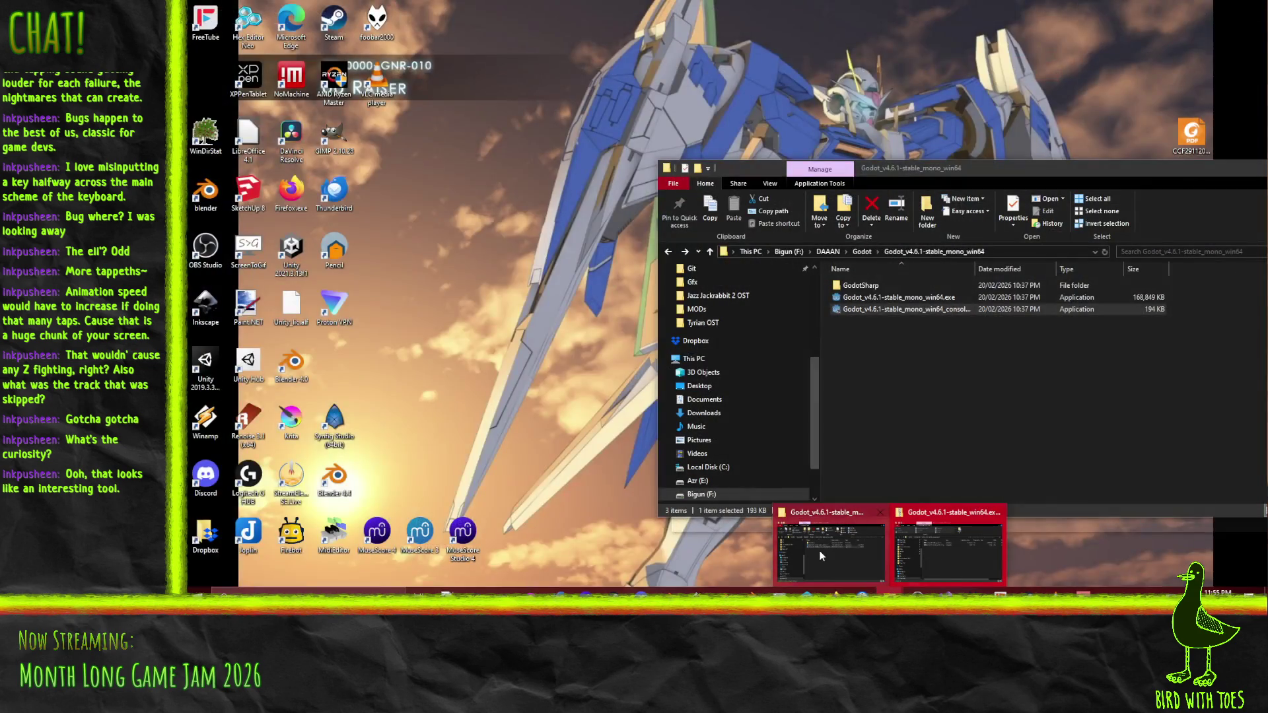
click(831, 548)
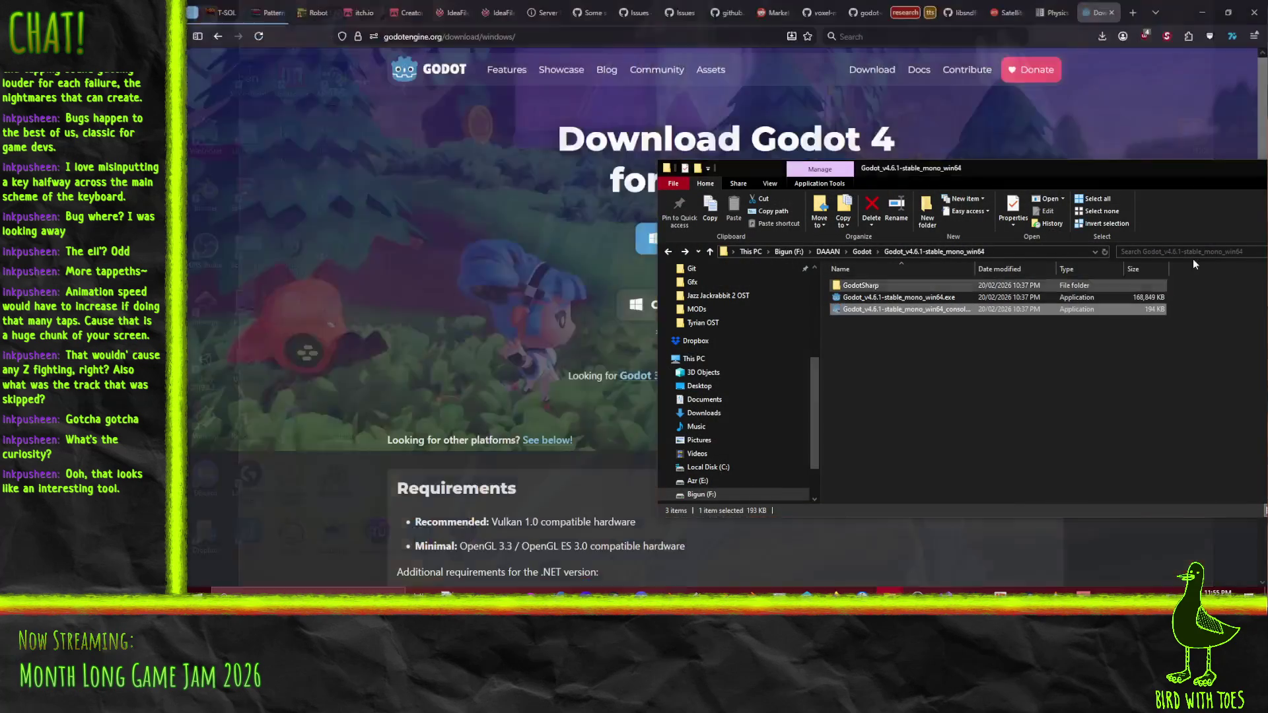
drag(963, 173, 492, 115)
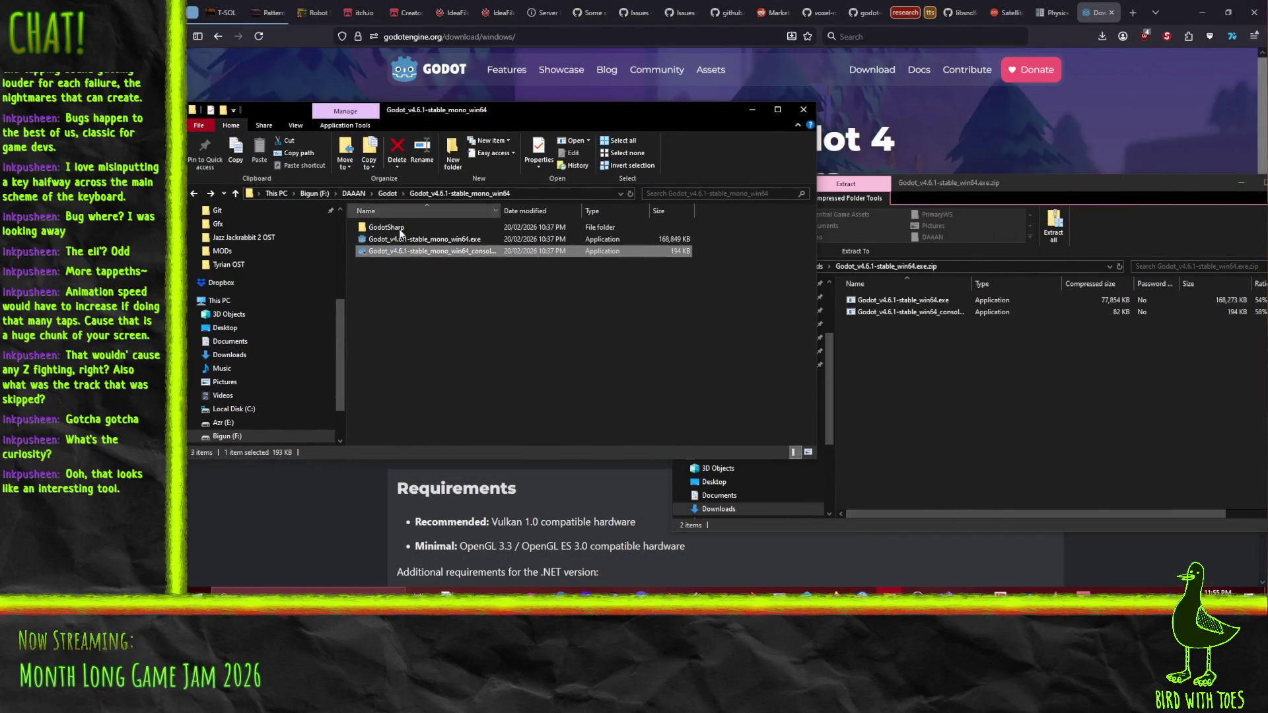
click(388, 193)
click(580, 401)
Create a new folder named Godot_v4.6.1-stable-win64 in the Godot folder.
right_click(575, 409)
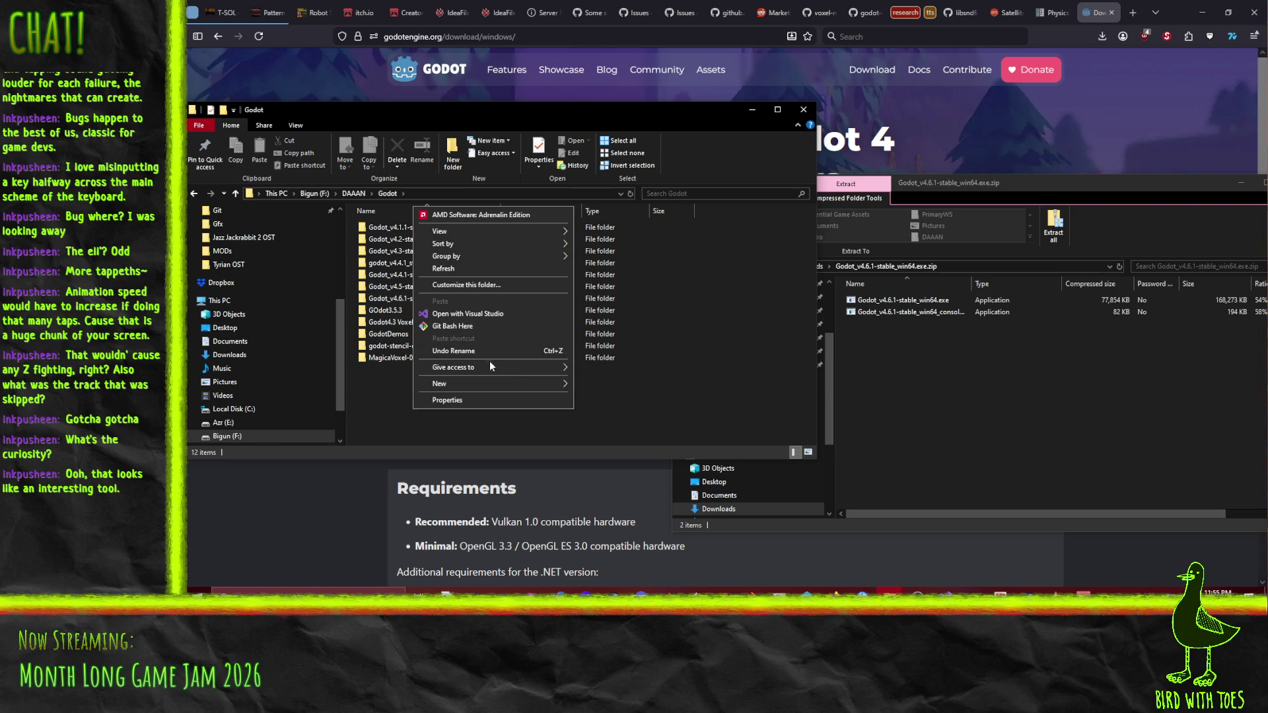
mouse_move(521, 380)
click(597, 385)
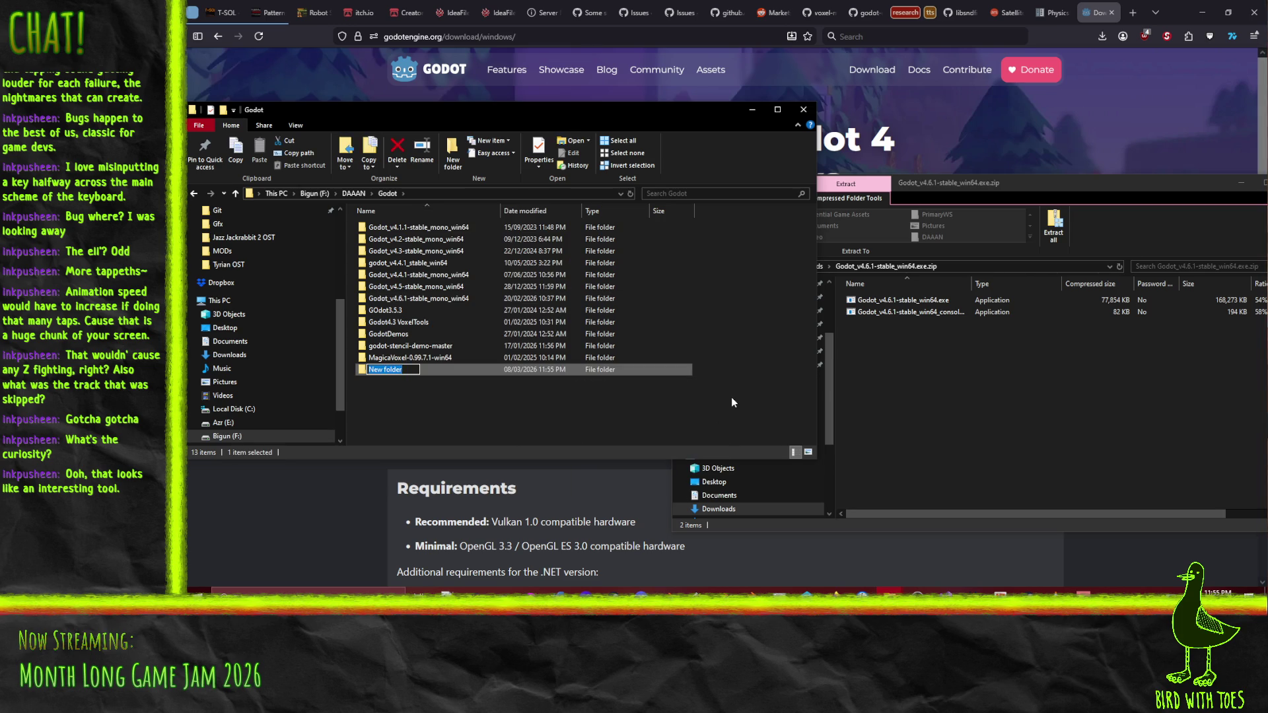
text(godot)
key(BackSpace)
key(BackSpace)
key(BackSpace)
text(Godot)
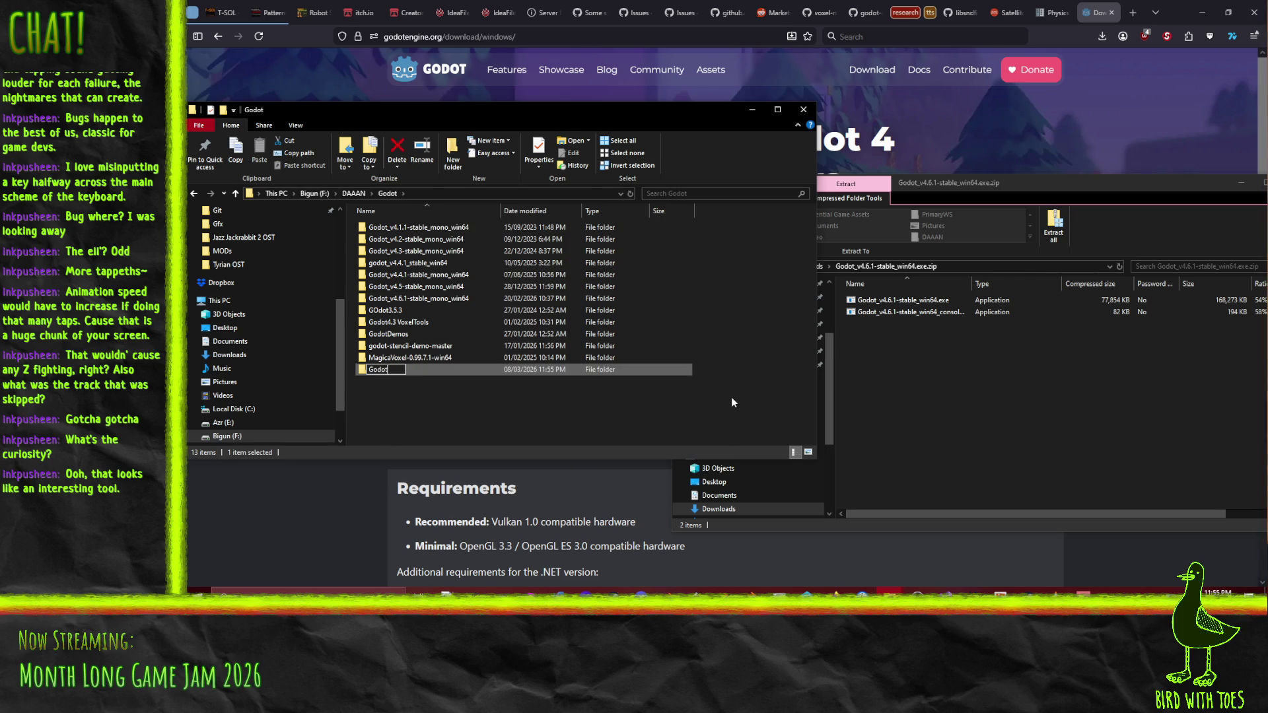
text(_v4.6)
text(.1)
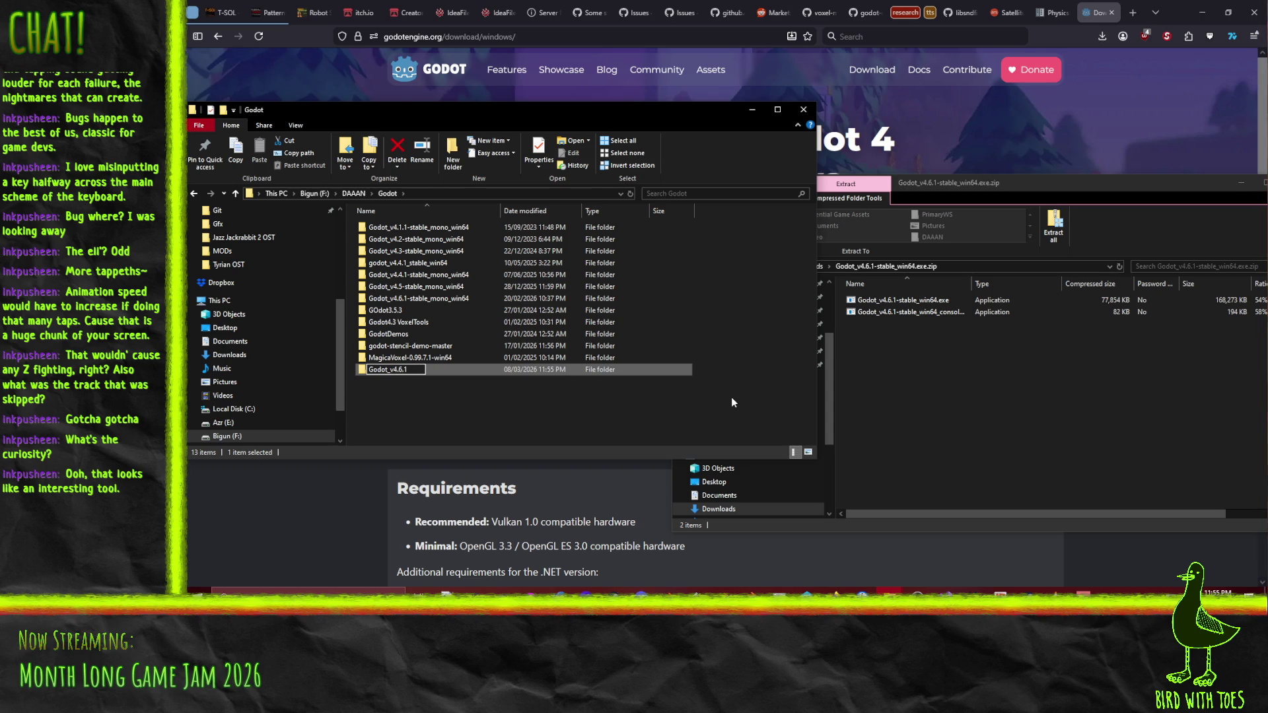
text(-stable)
text(-win)
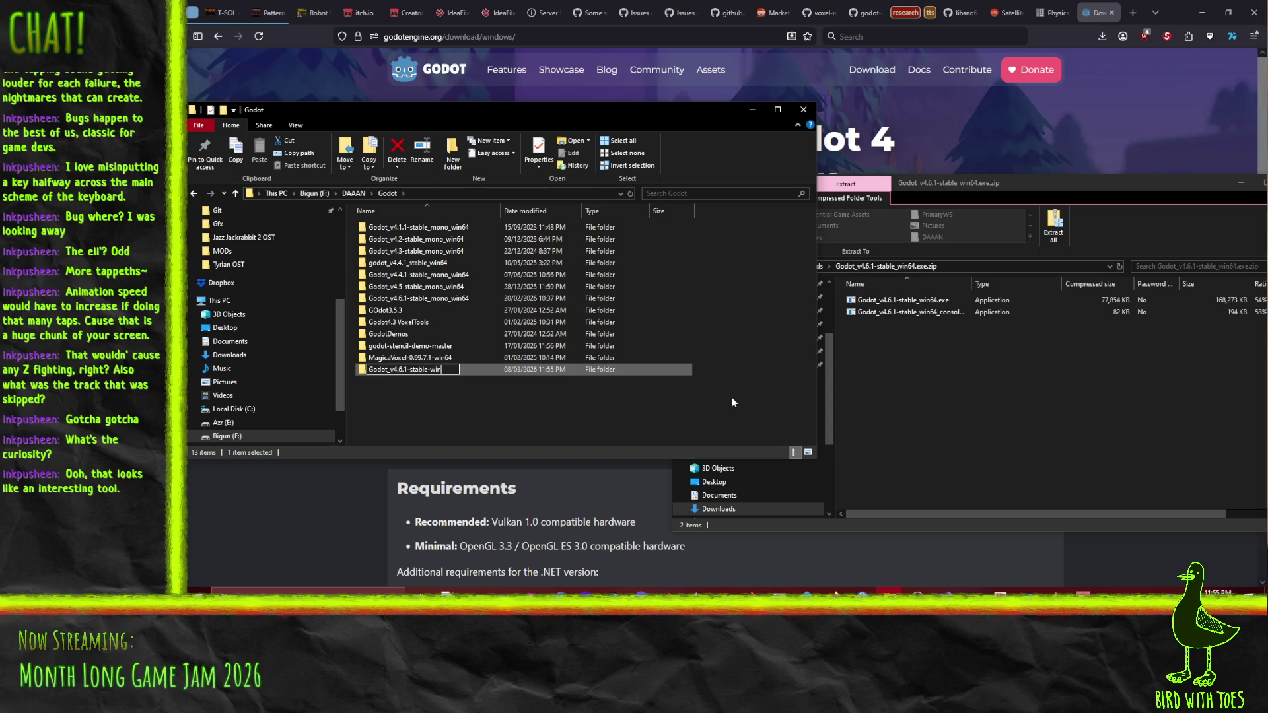
text(64)
key(Return)
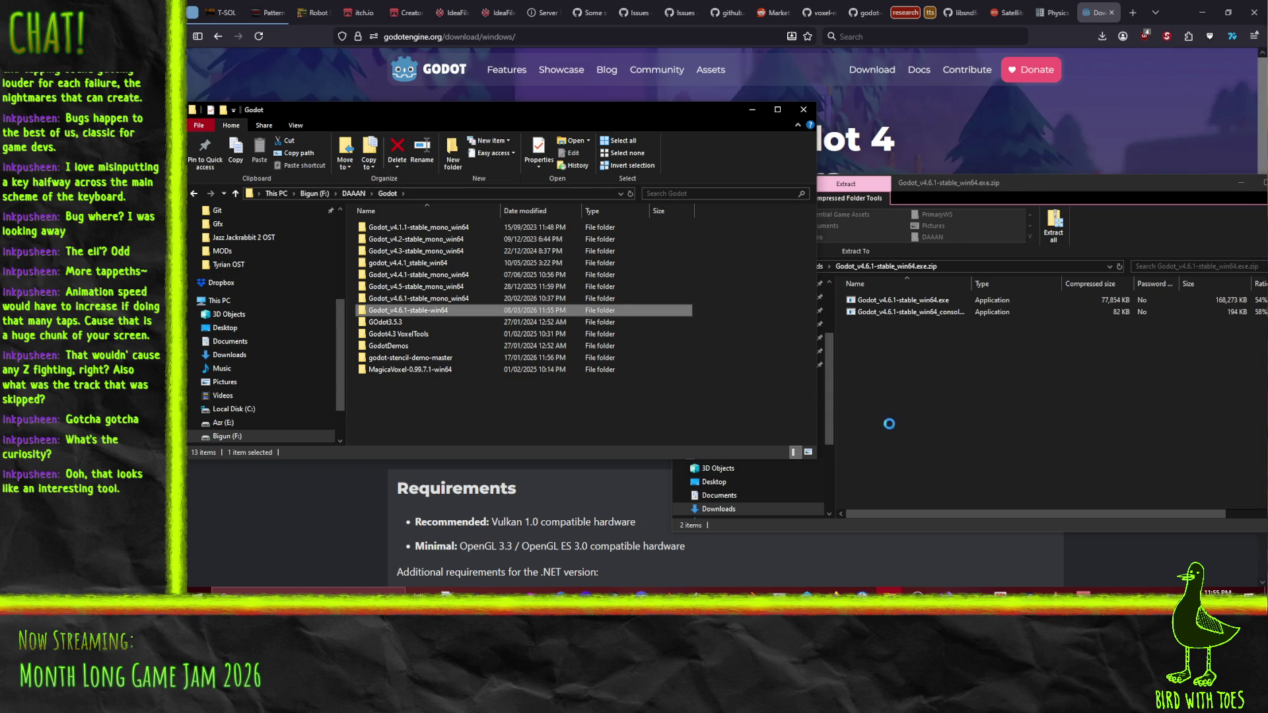
Copy both 4.6.1 executables from the zip into the new folder and select the main editor.
double_click(482, 310)
mouse_move(1027, 401)
mouse_down()
mouse_move(943, 335)
mouse_move(462, 264)
mouse_move(447, 287)
mouse_up()
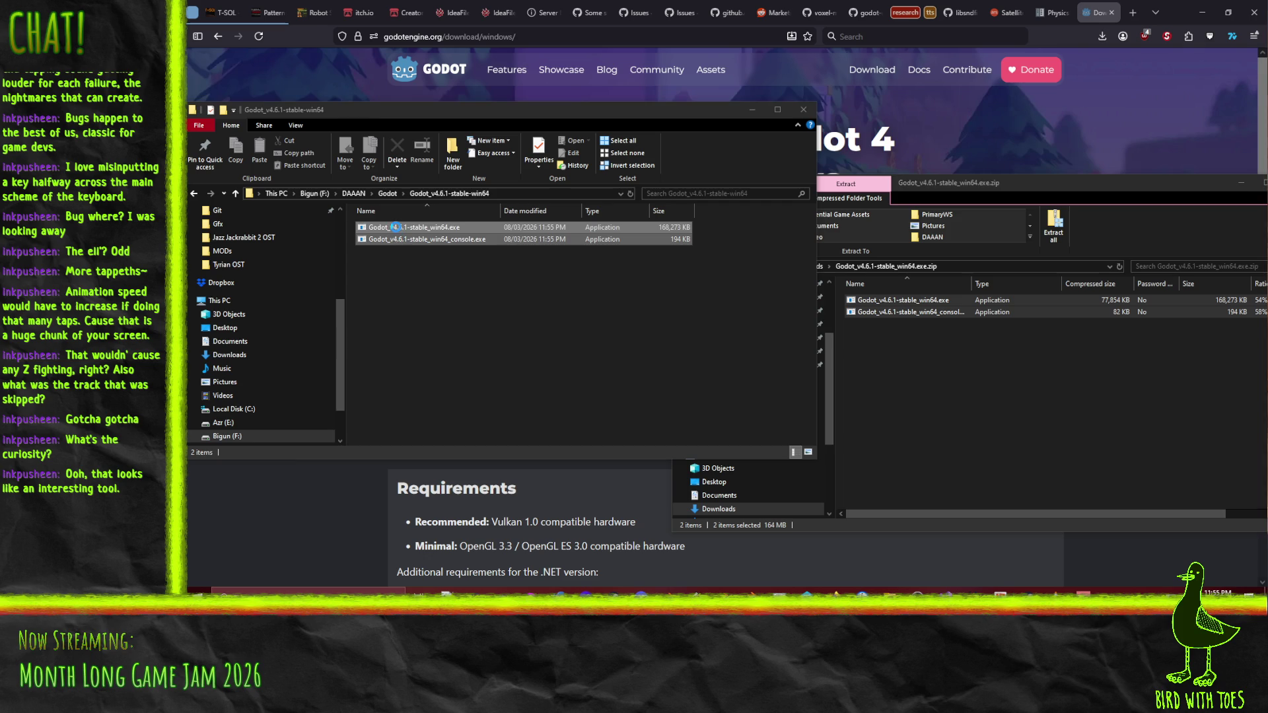
click(397, 228)
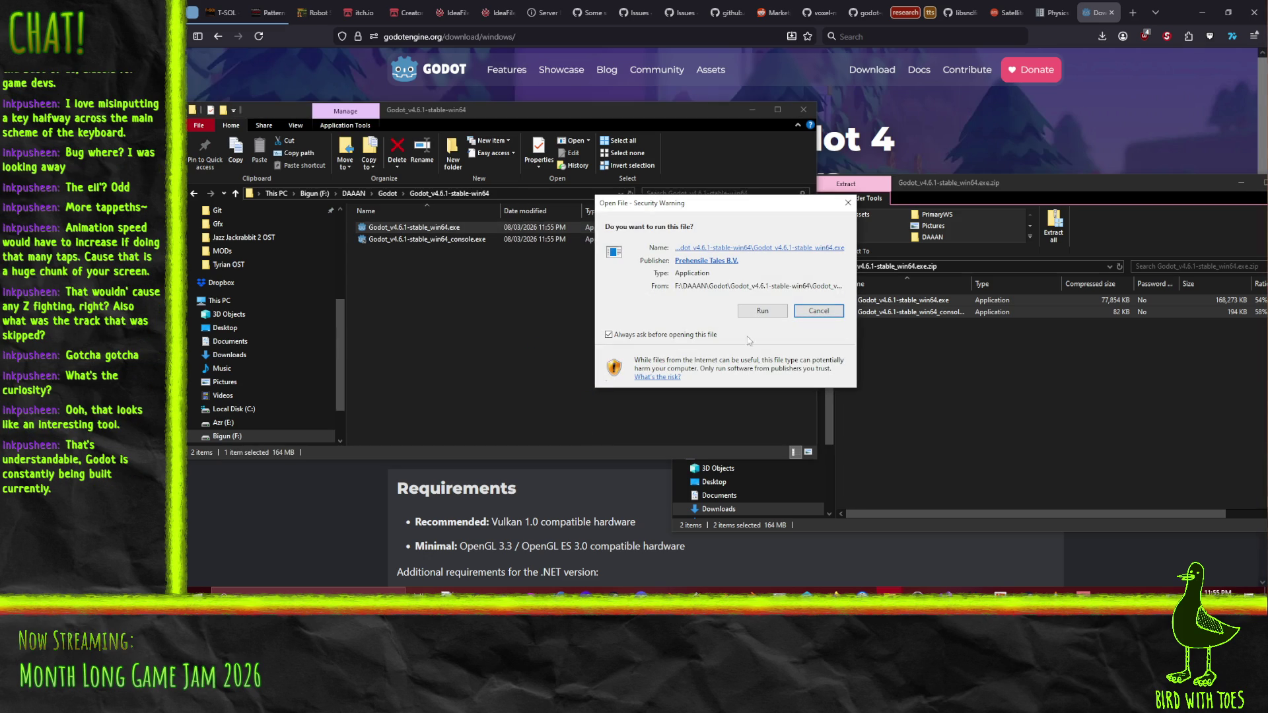
Allow the new Godot editor to run, open ForgotTheRules, and reach the Export Template Manager from Project > Export.
click(762, 311)
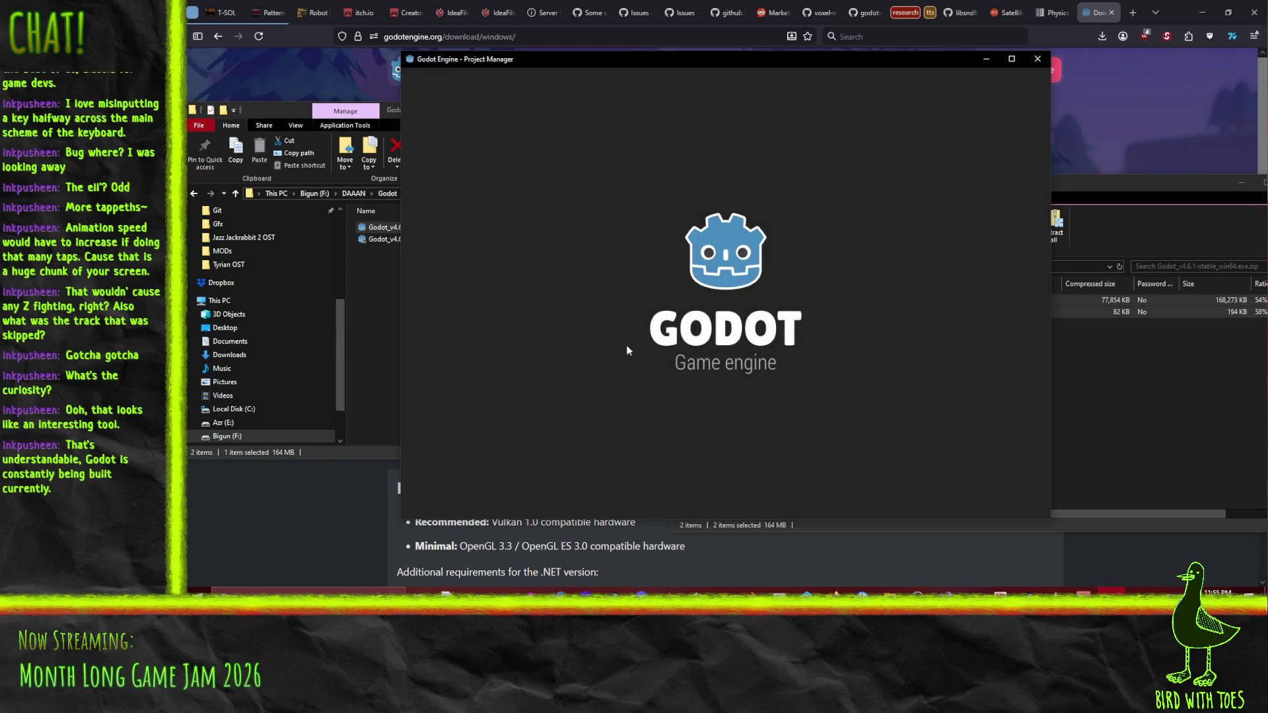
double_click(569, 144)
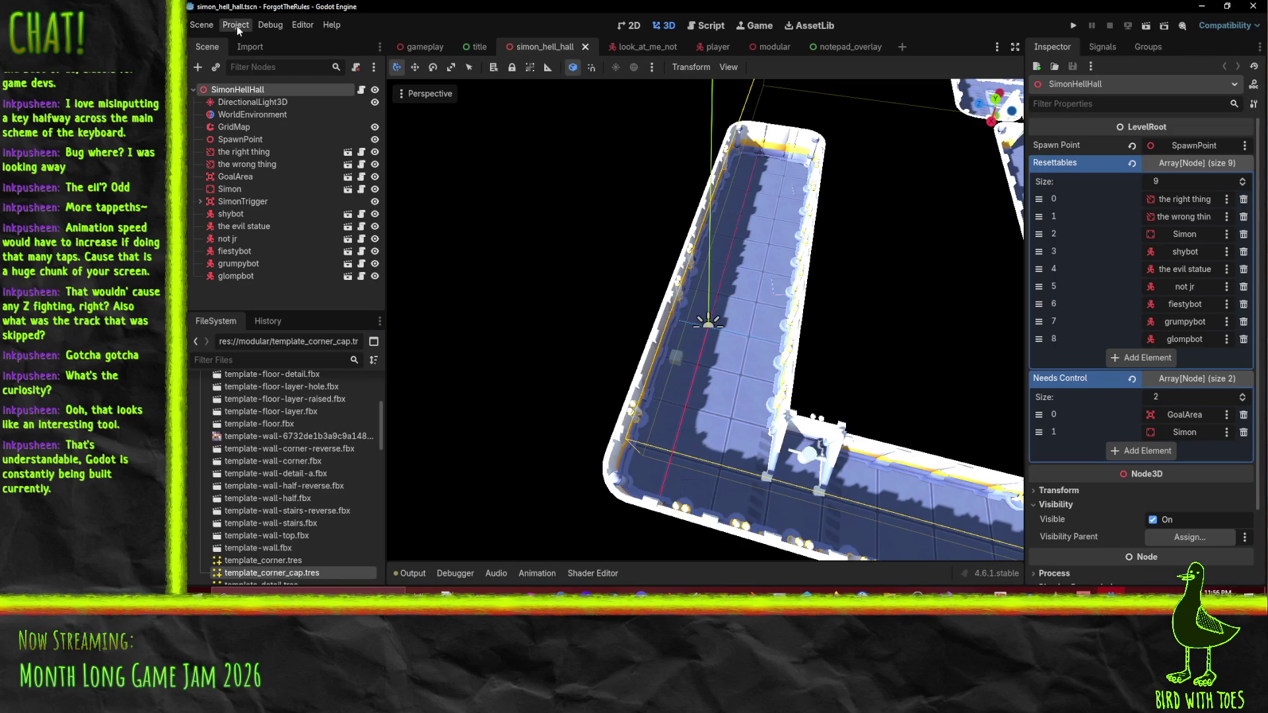
click(231, 23)
click(267, 86)
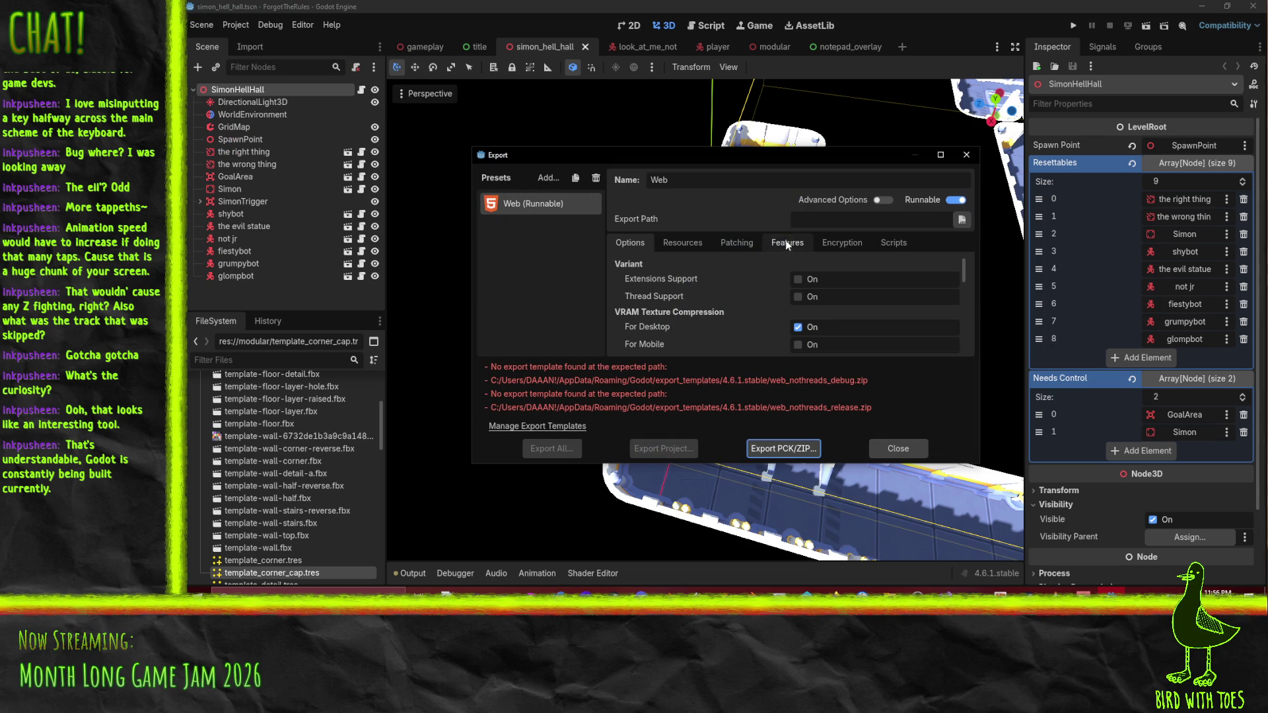
click(538, 426)
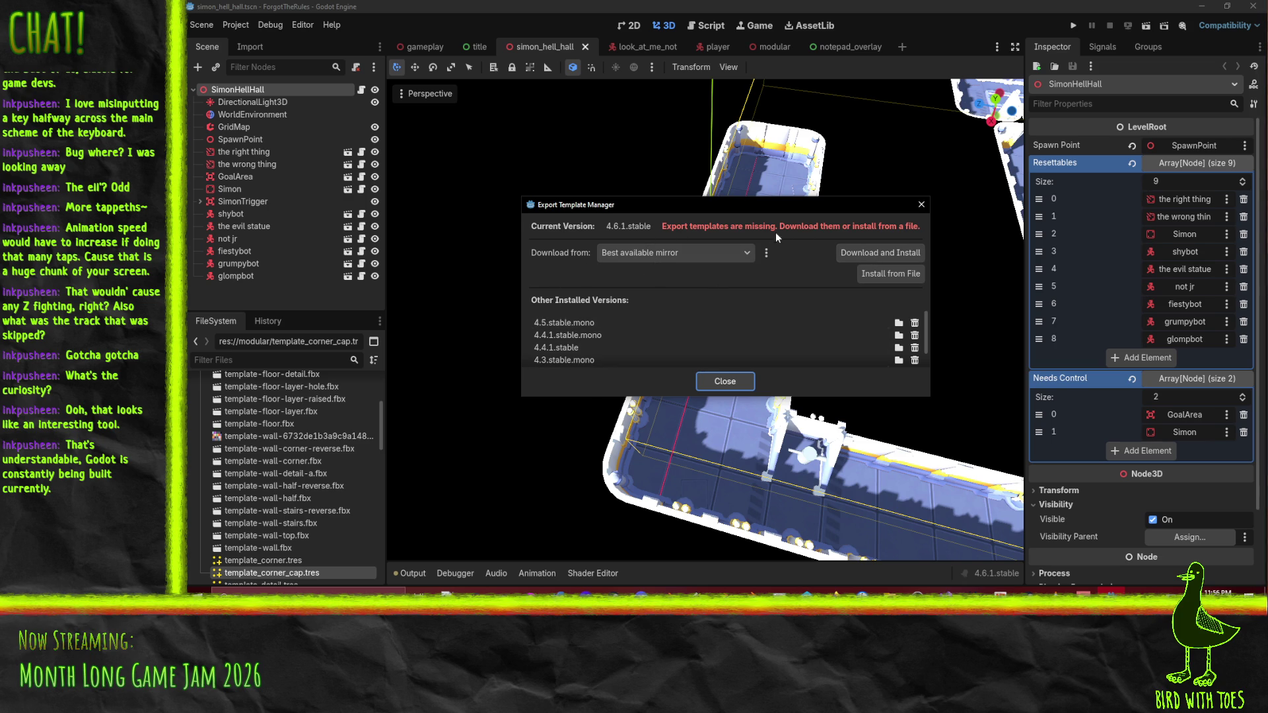
Keep 'Best available mirror' and start downloading and installing the 4.6.1 export templates.
click(727, 249)
scroll(782, 344, down, 1)
scroll(783, 341, up, 1)
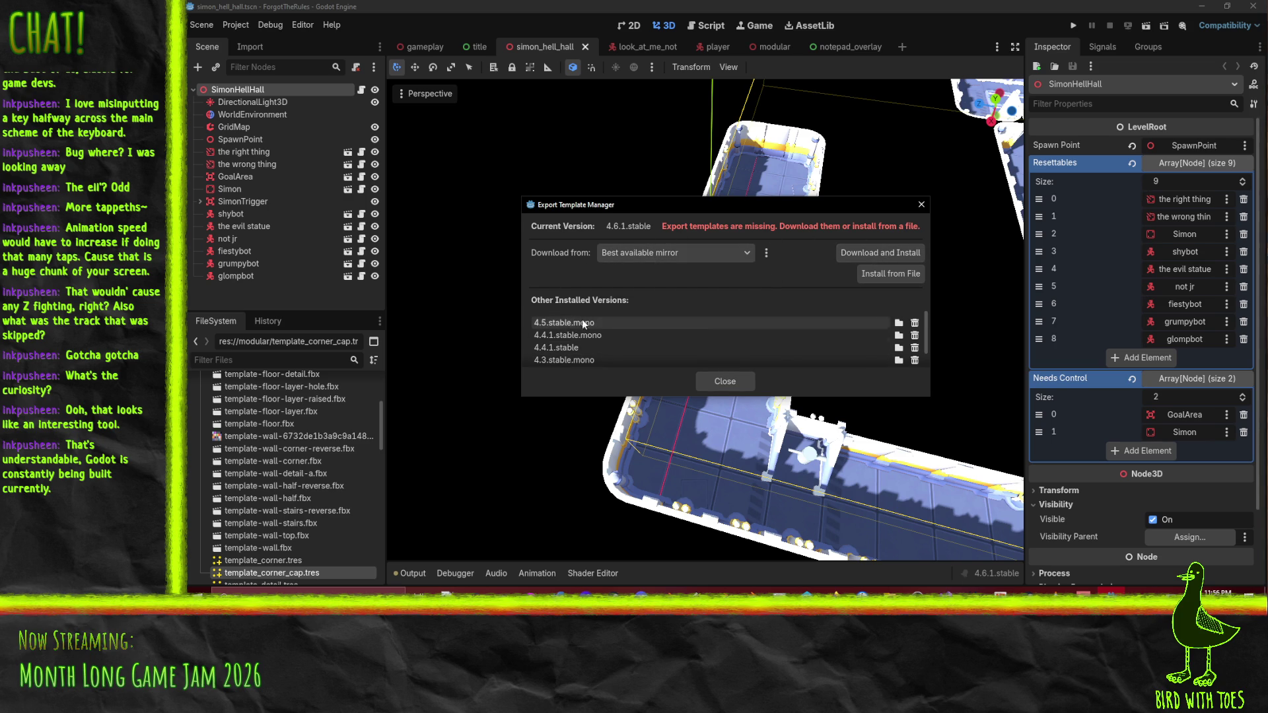
click(846, 250)
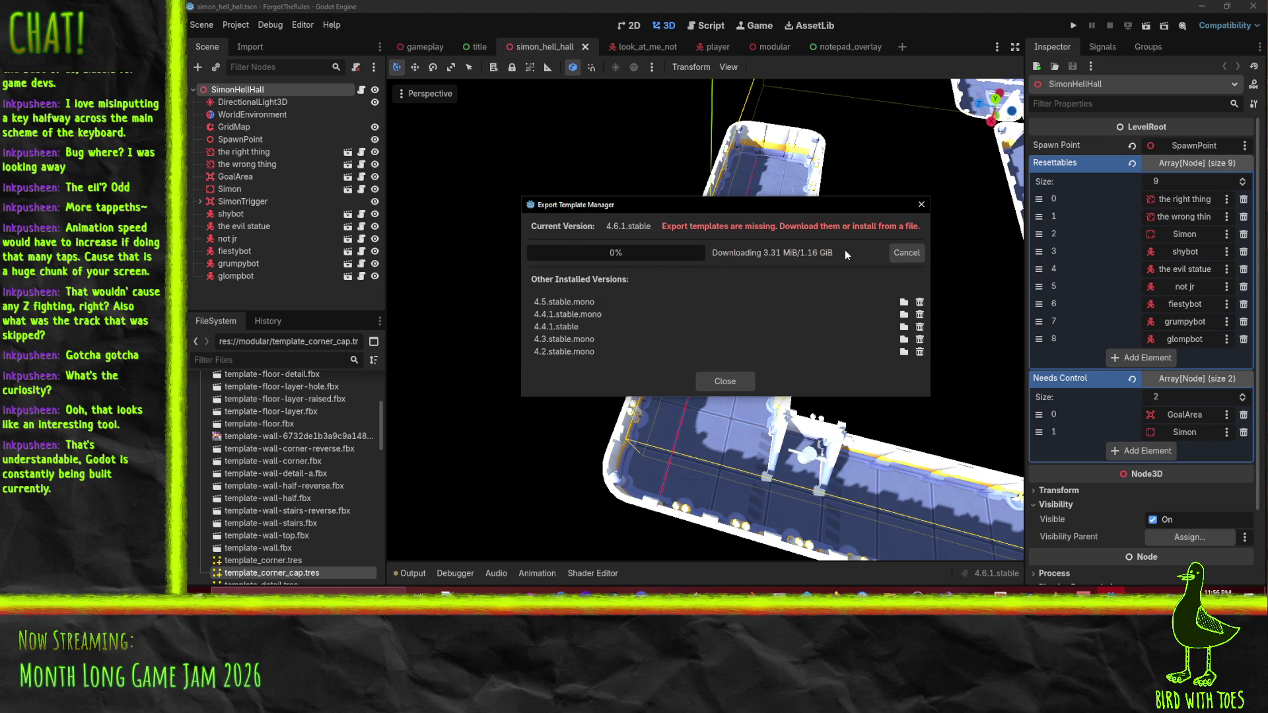
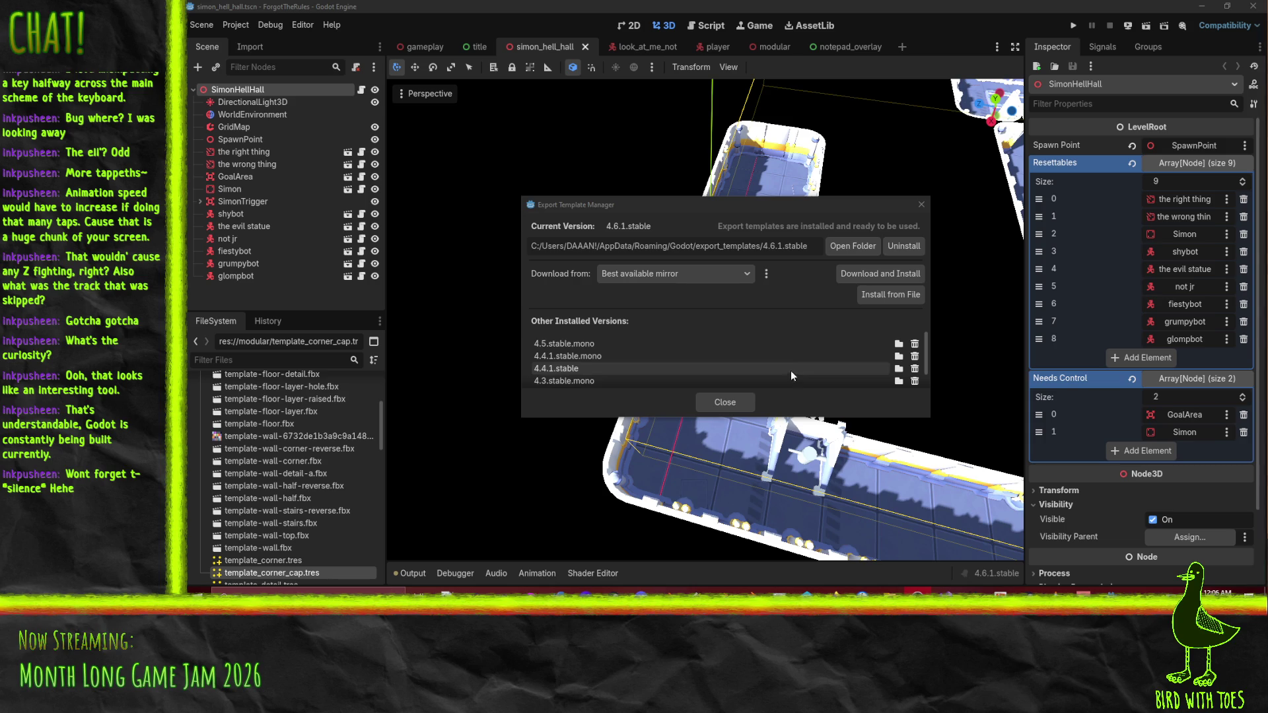
Close the Export Template Manager now that the 4.6.1.stable templates are installed.
click(728, 407)
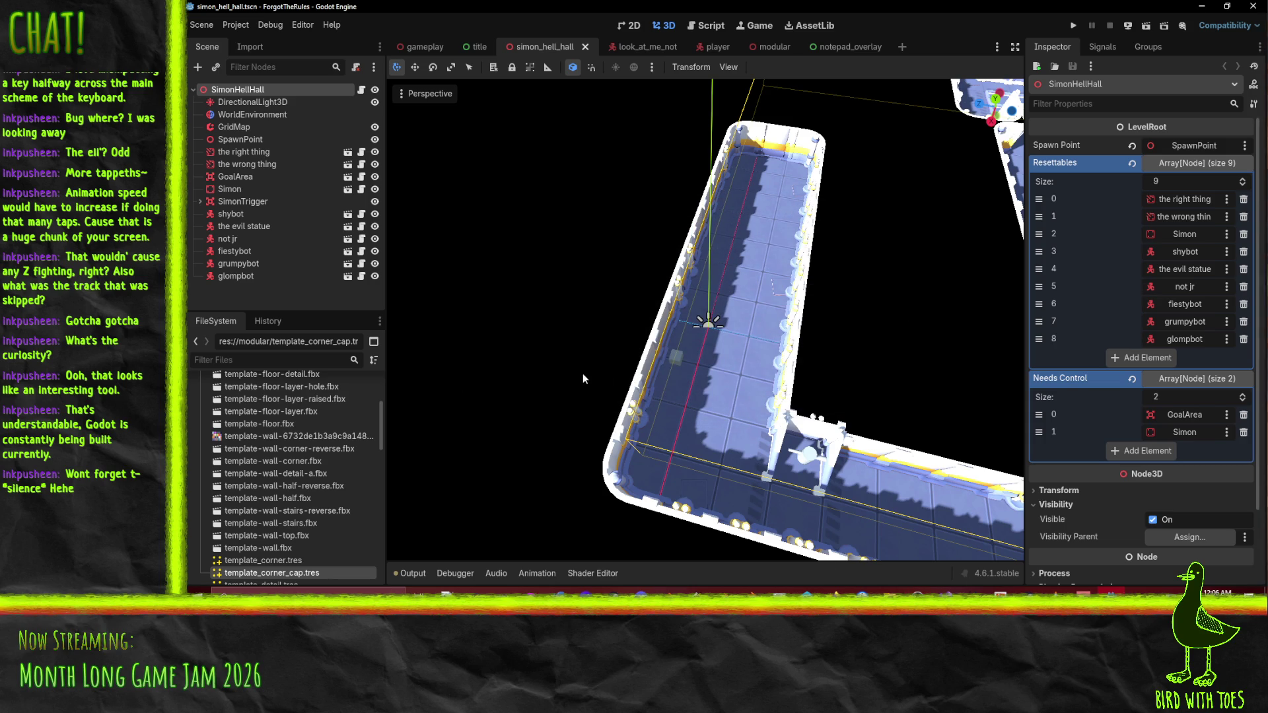
click(239, 25)
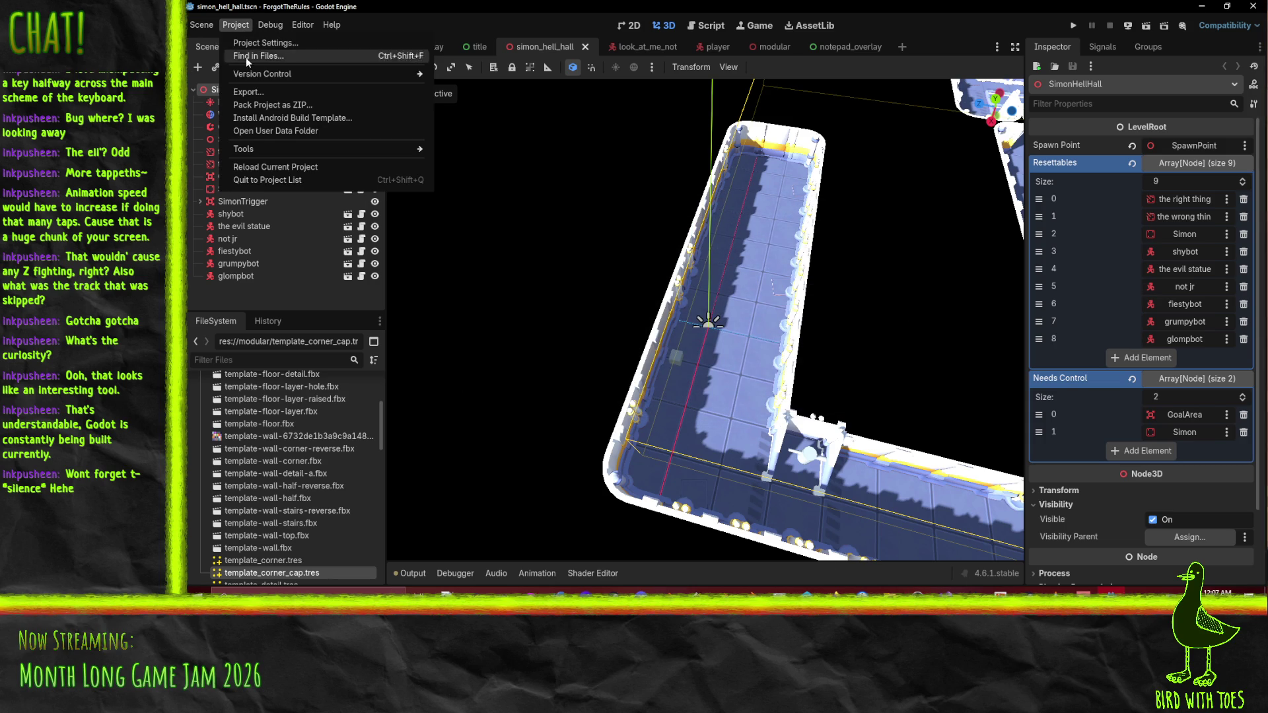
Open the Web (Runnable) export preset and review its Resources, Patching, Features and Encryption tabs.
click(259, 94)
click(520, 213)
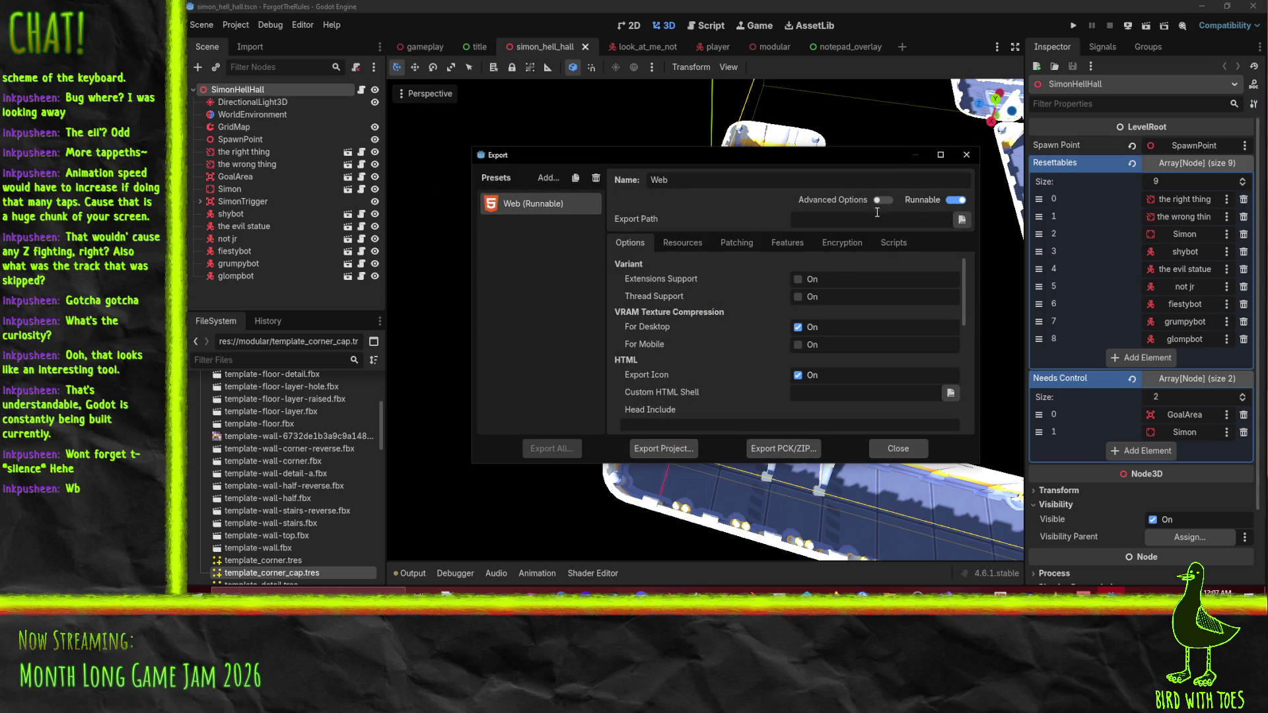
click(679, 243)
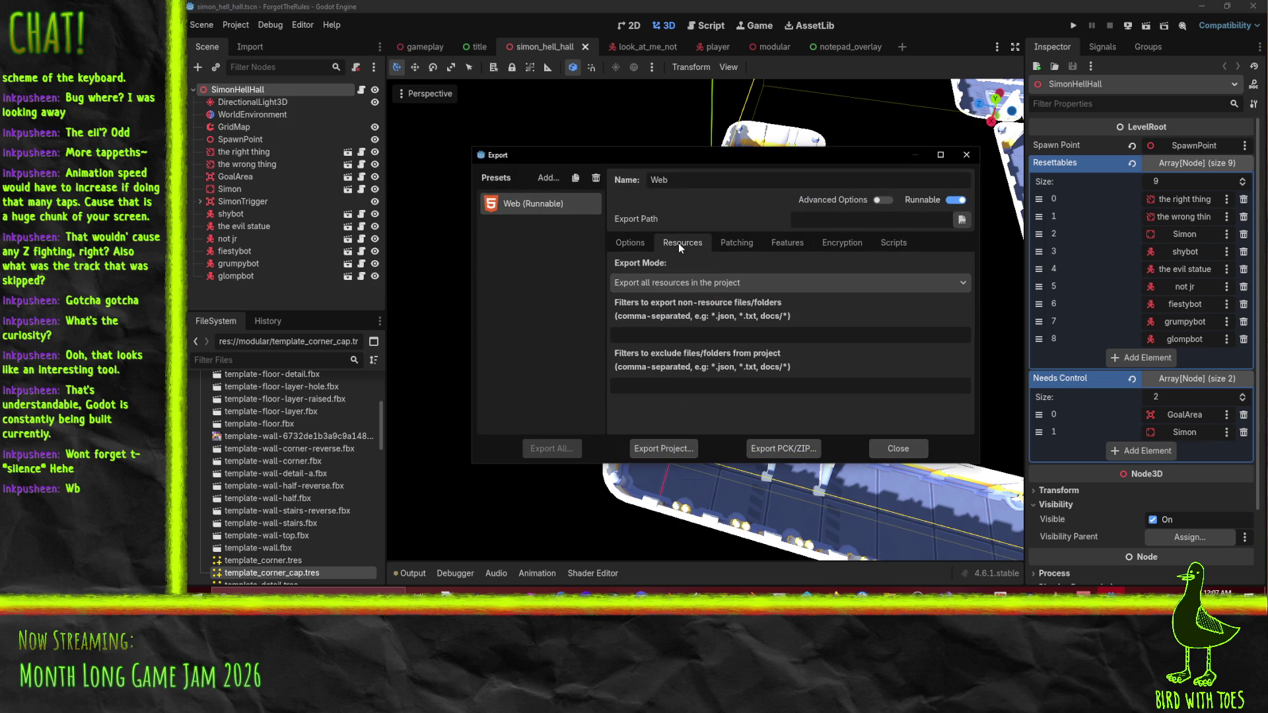
click(737, 243)
click(787, 243)
click(839, 243)
click(630, 243)
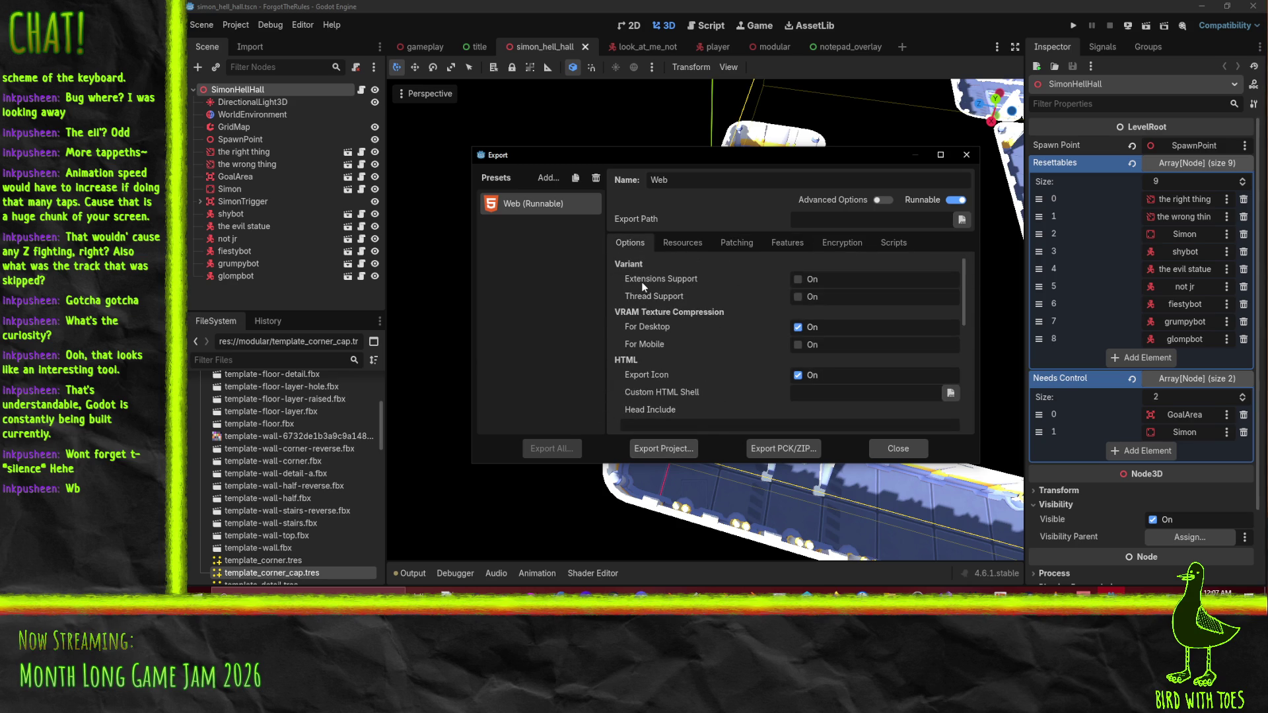
Scroll through the Web preset's Options and start exporting the project as ForgotTheRules.html.
mouse_move(643, 286)
mouse_move(652, 327)
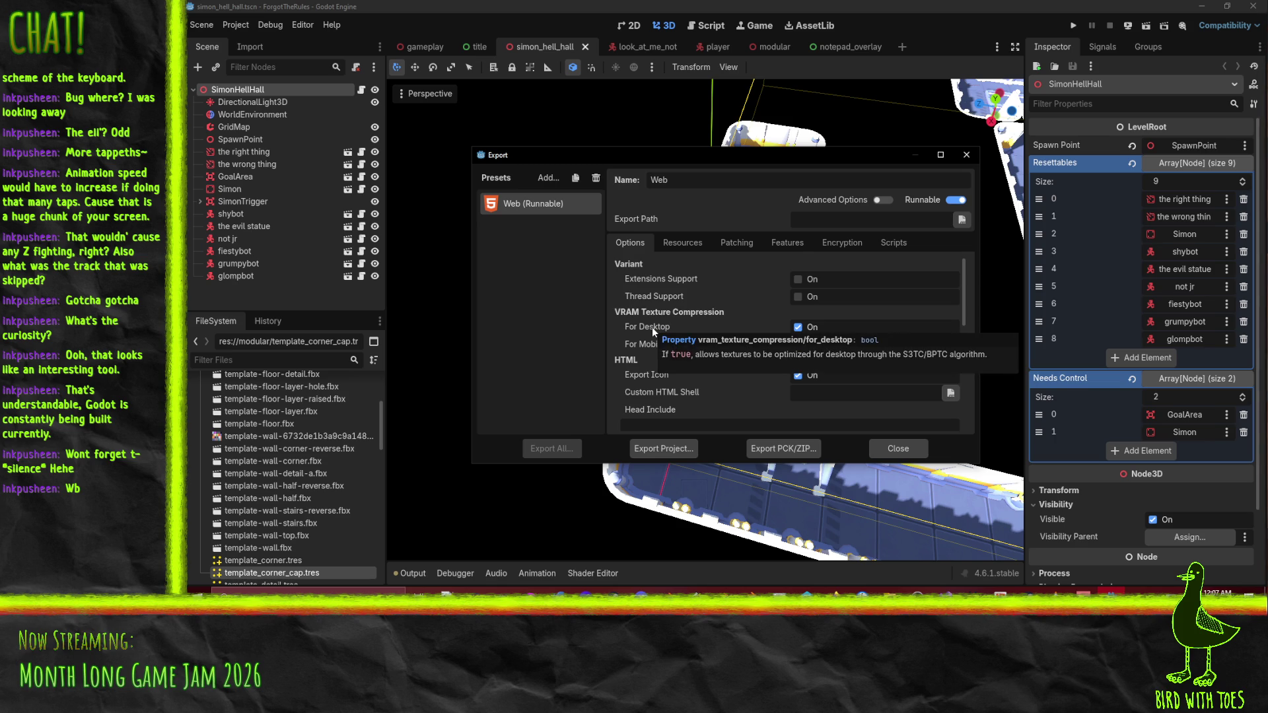
scroll(638, 314, down, 4)
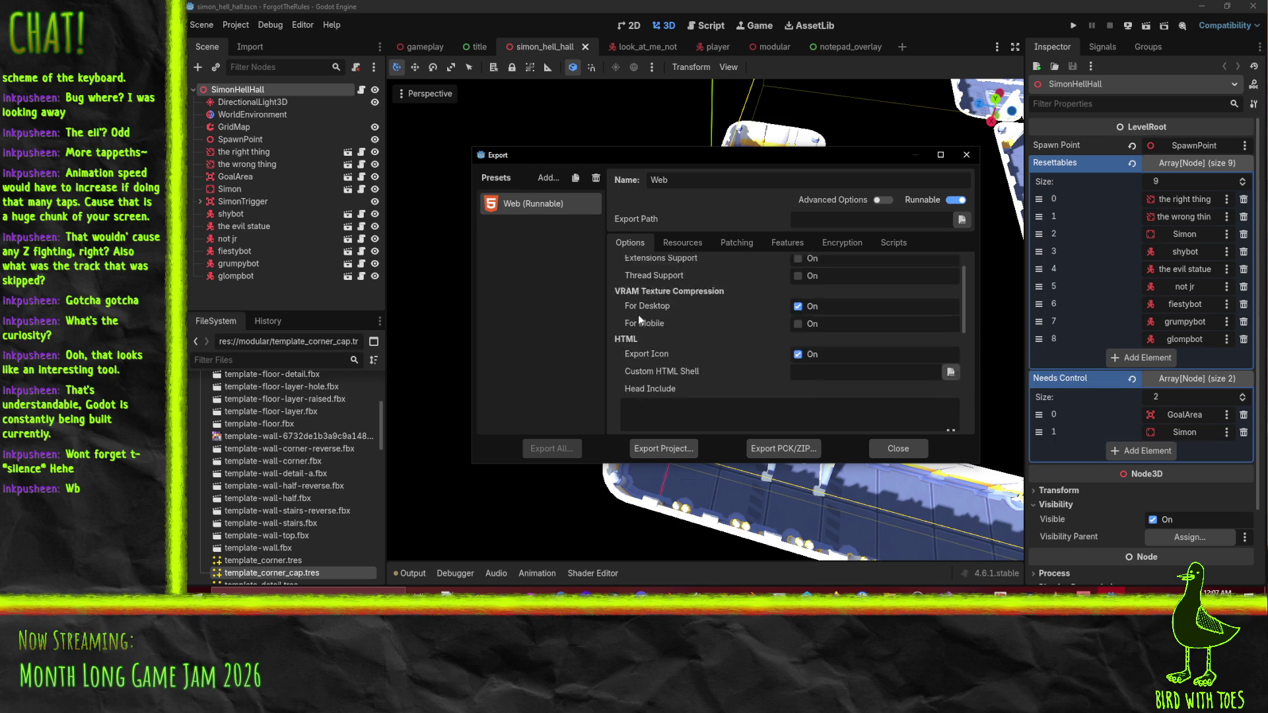
scroll(656, 296, down, 2)
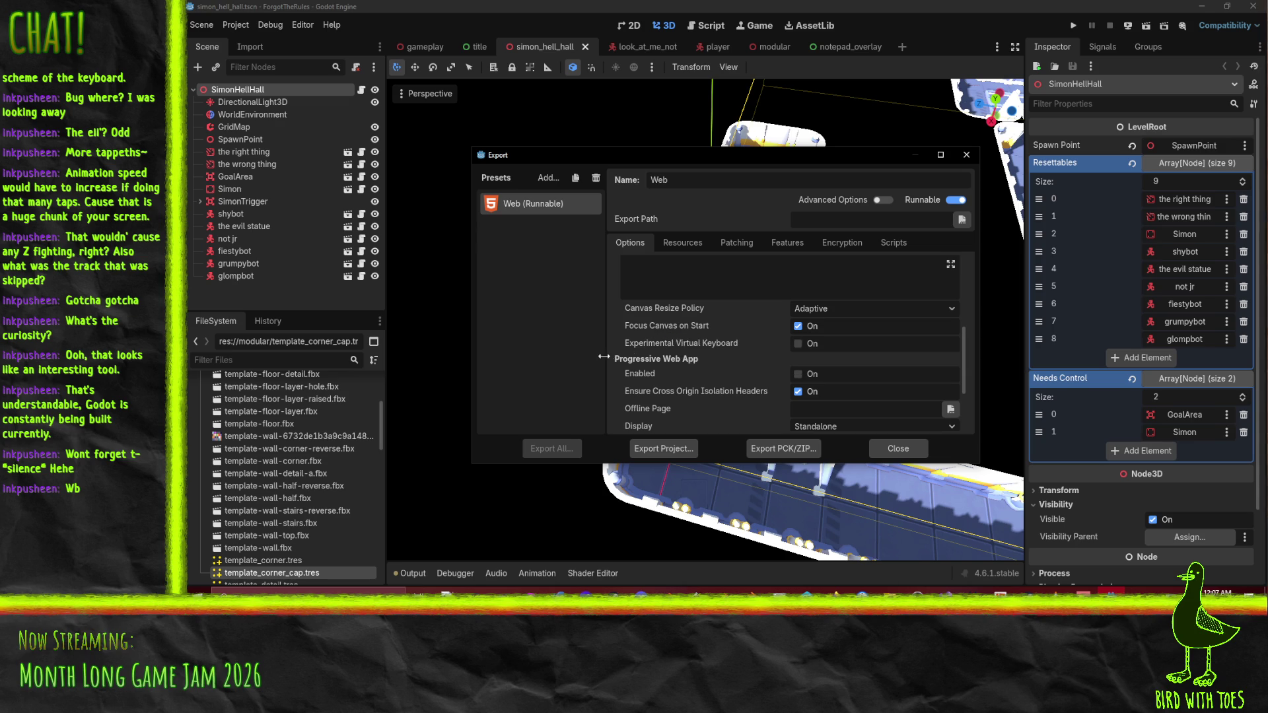
scroll(639, 343, down, 3)
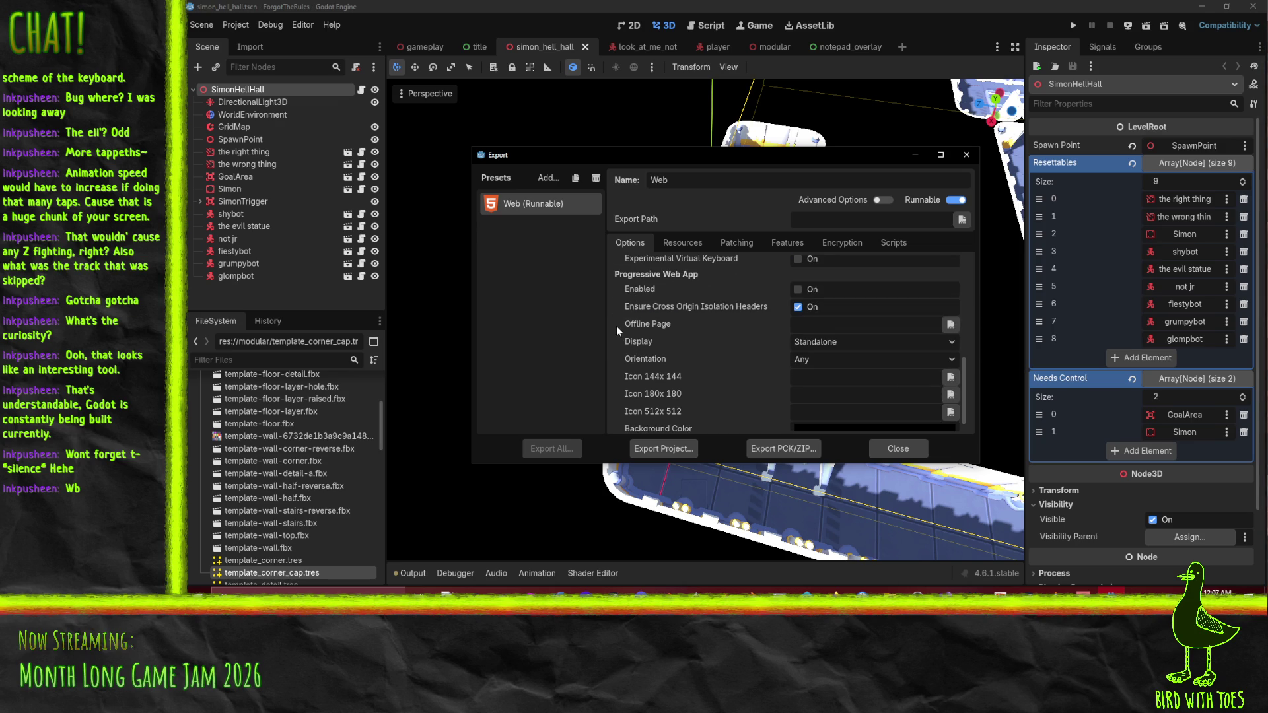
scroll(624, 326, down, 1)
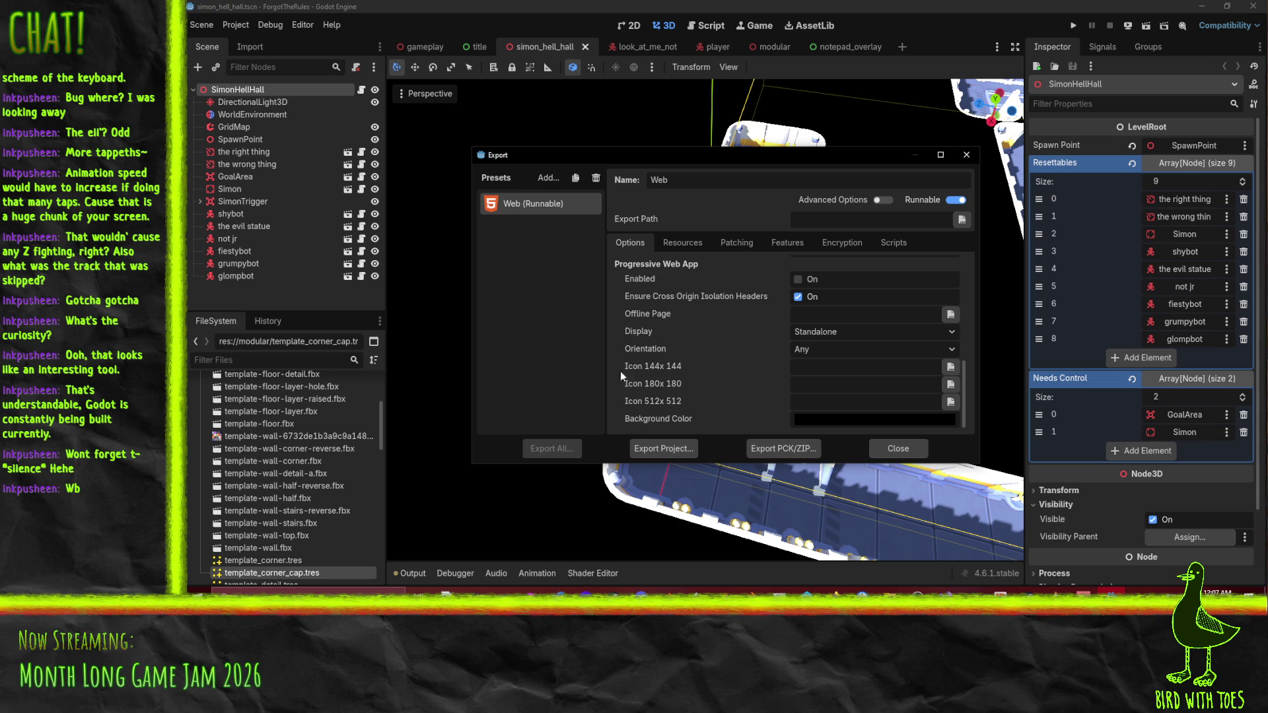
click(668, 451)
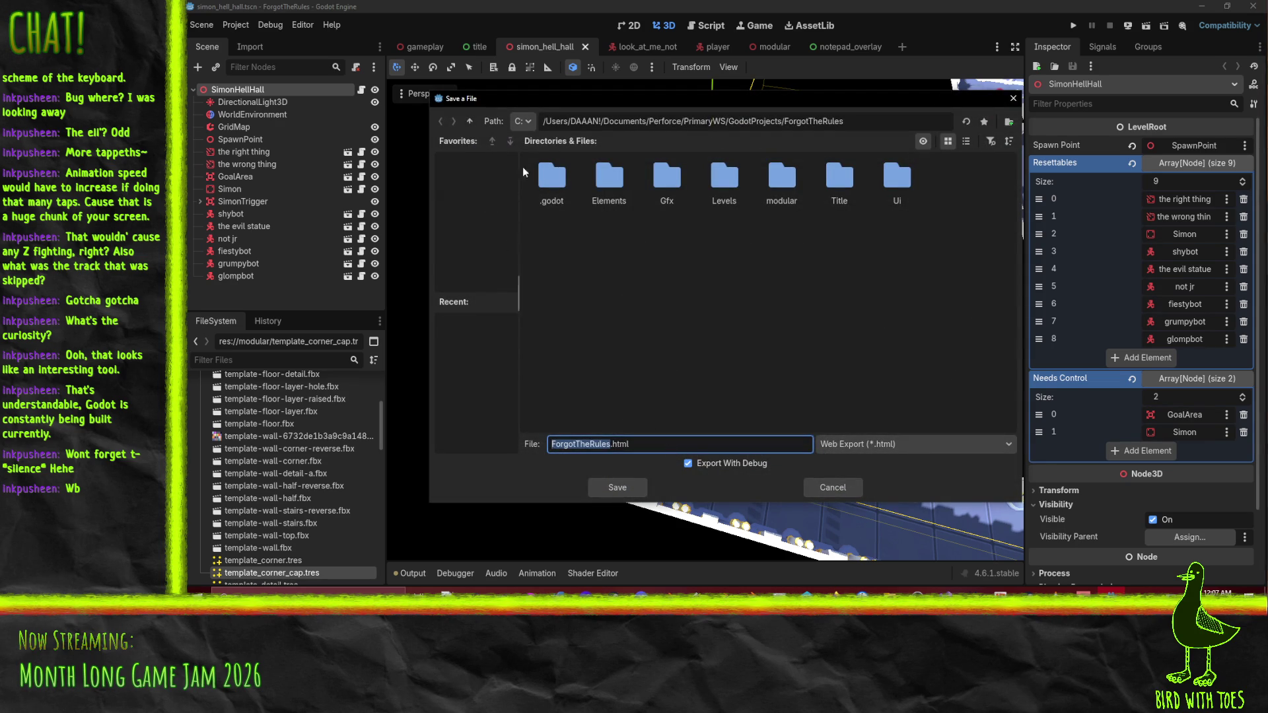
Cancel the save-location dialog to return to the Web export options.
key(Escape)
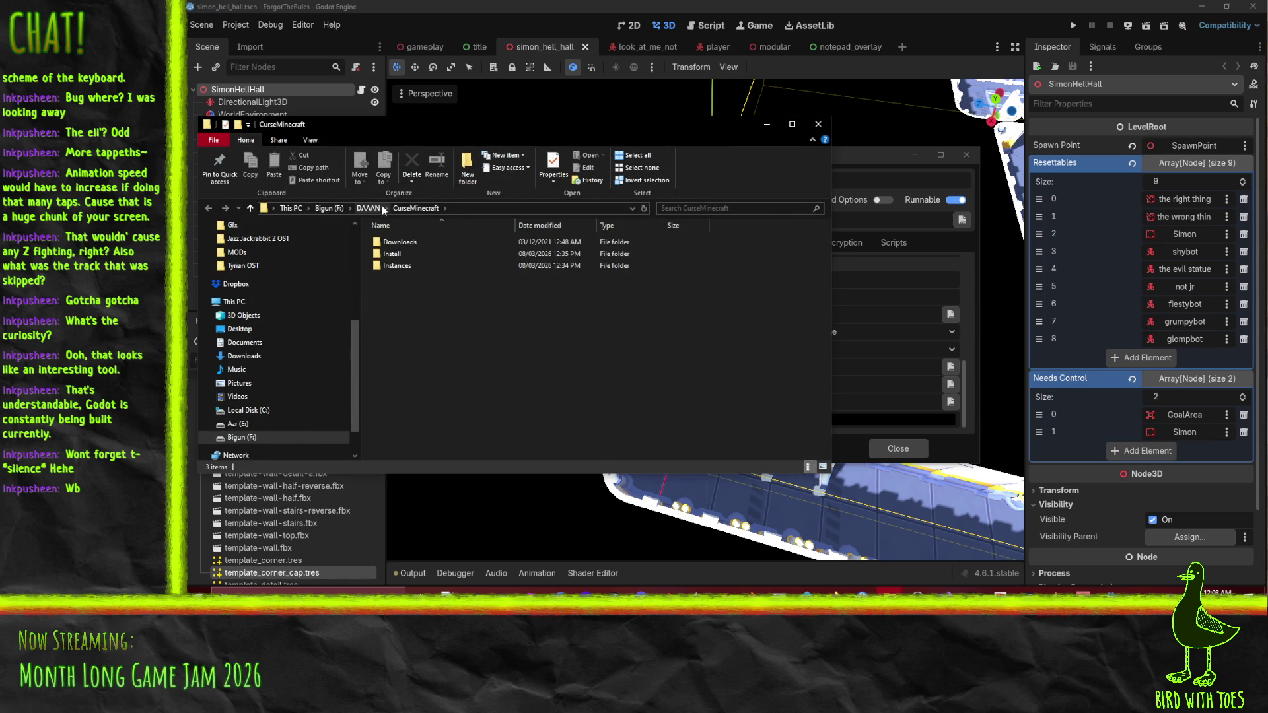
Create a new folder named 'Builds and Promo - Forgot the Rules' inside DAAAN.
click(365, 210)
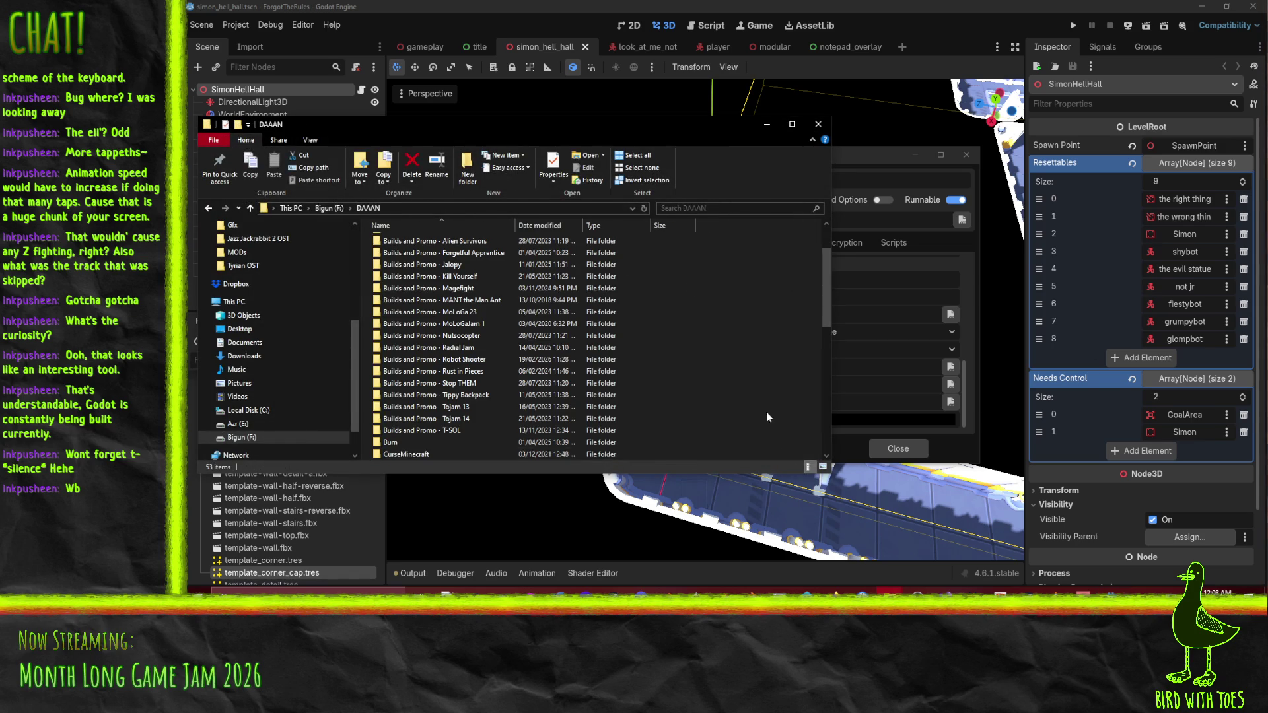
right_click(576, 378)
mouse_move(625, 543)
click(770, 431)
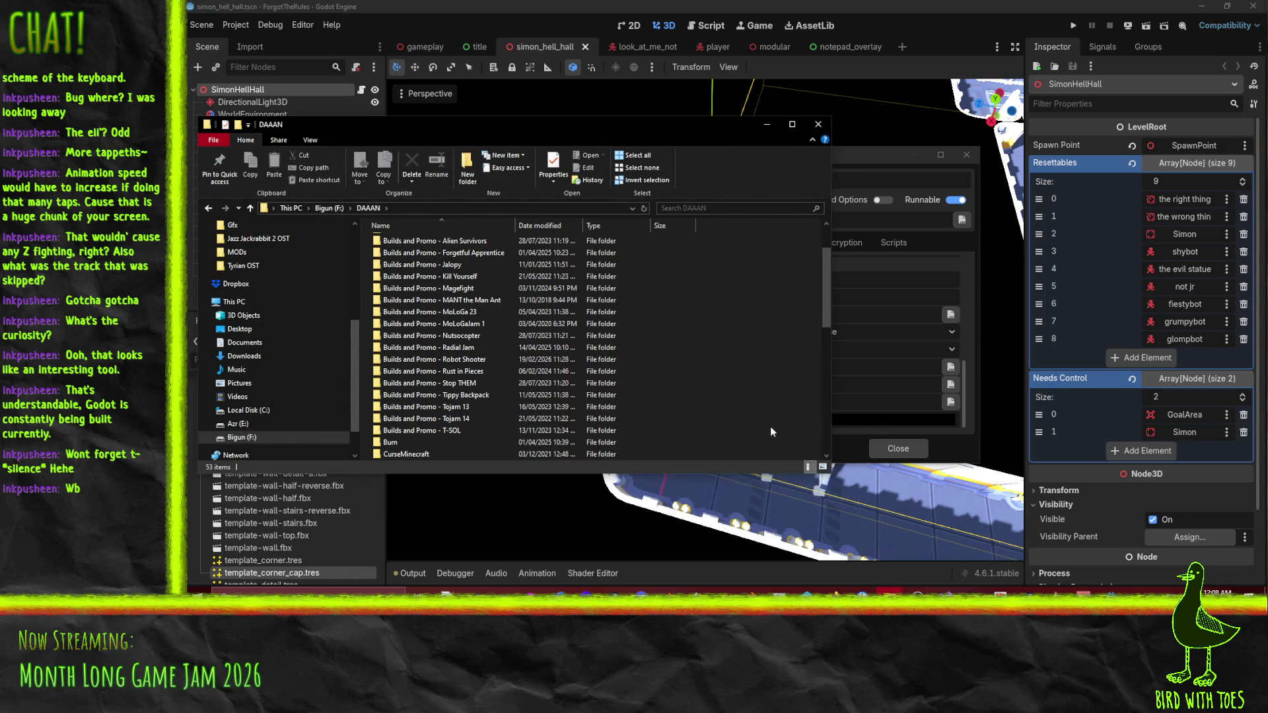
right_click(747, 437)
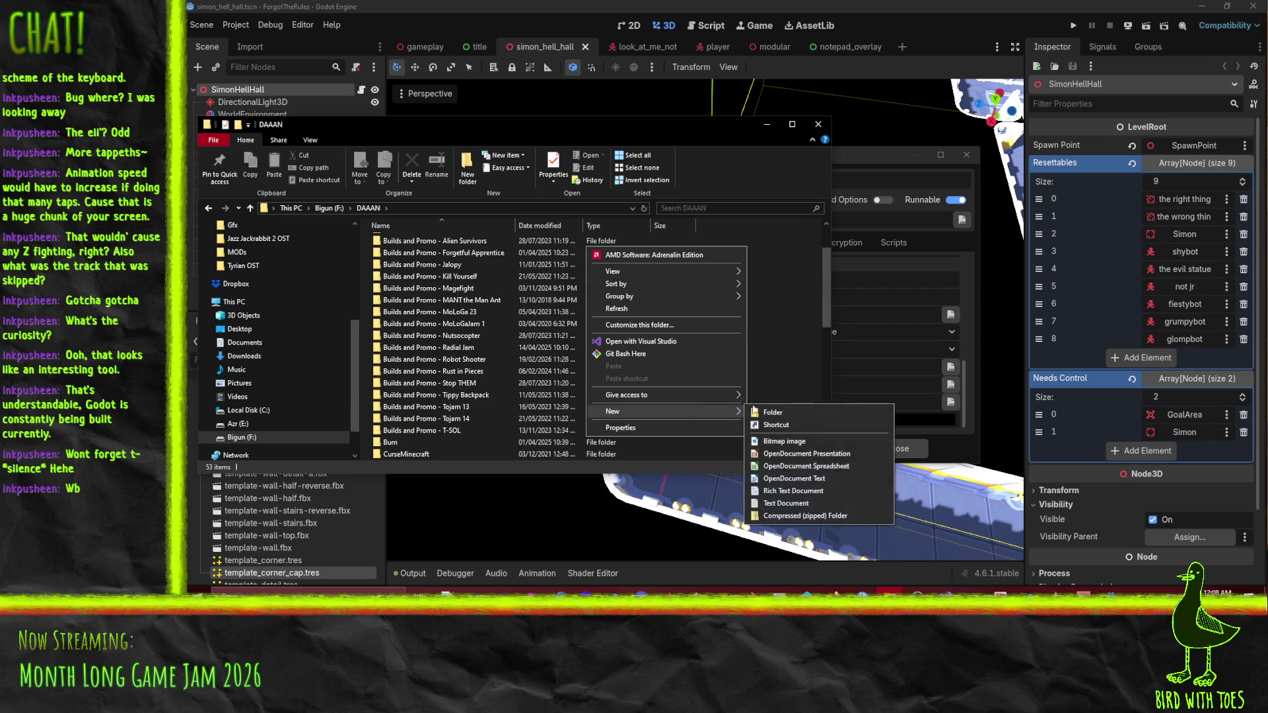
click(768, 414)
text(Builts)
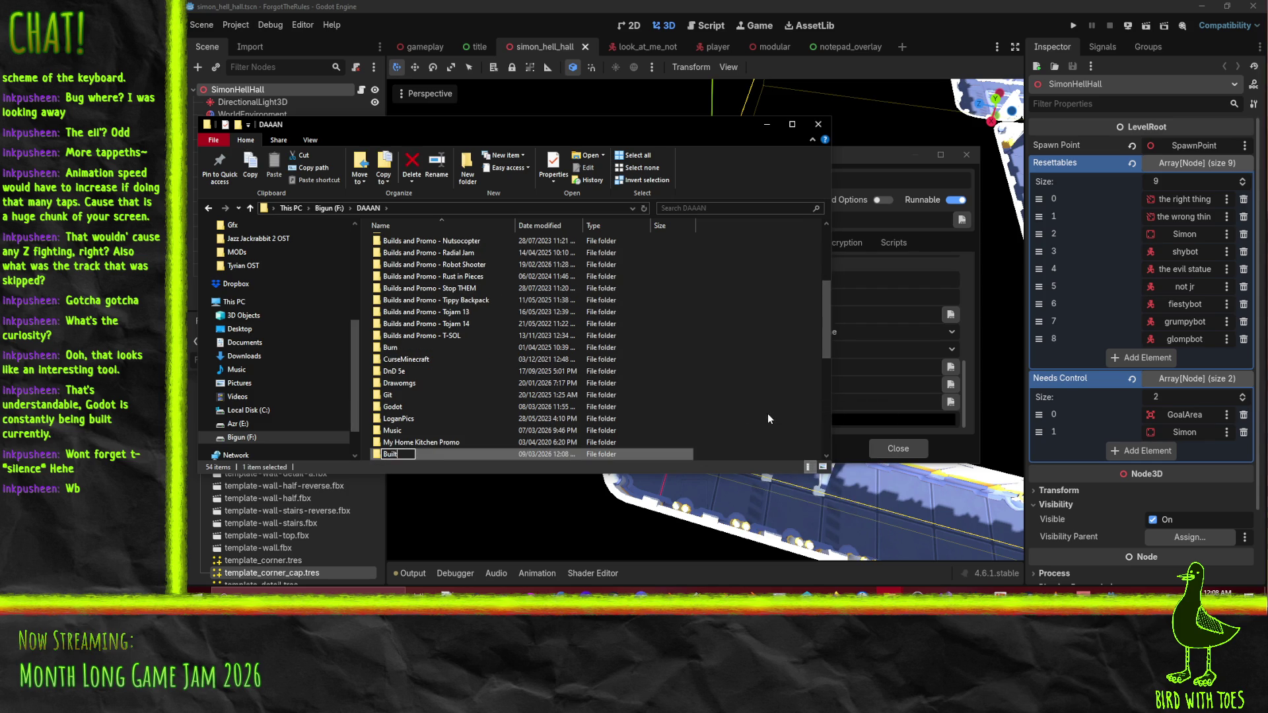
key(BackSpace)
key(BackSpace)
text(ds and Promo -)
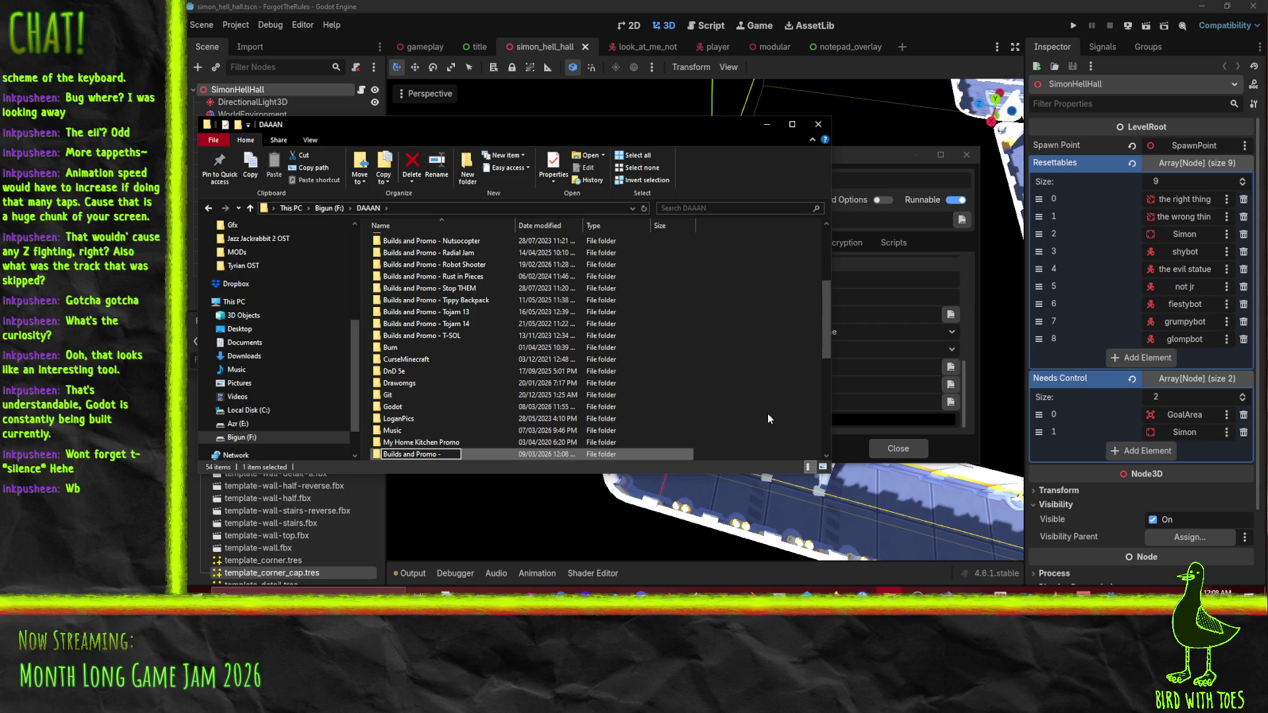
text(Forgot the Rules)
key(Return)
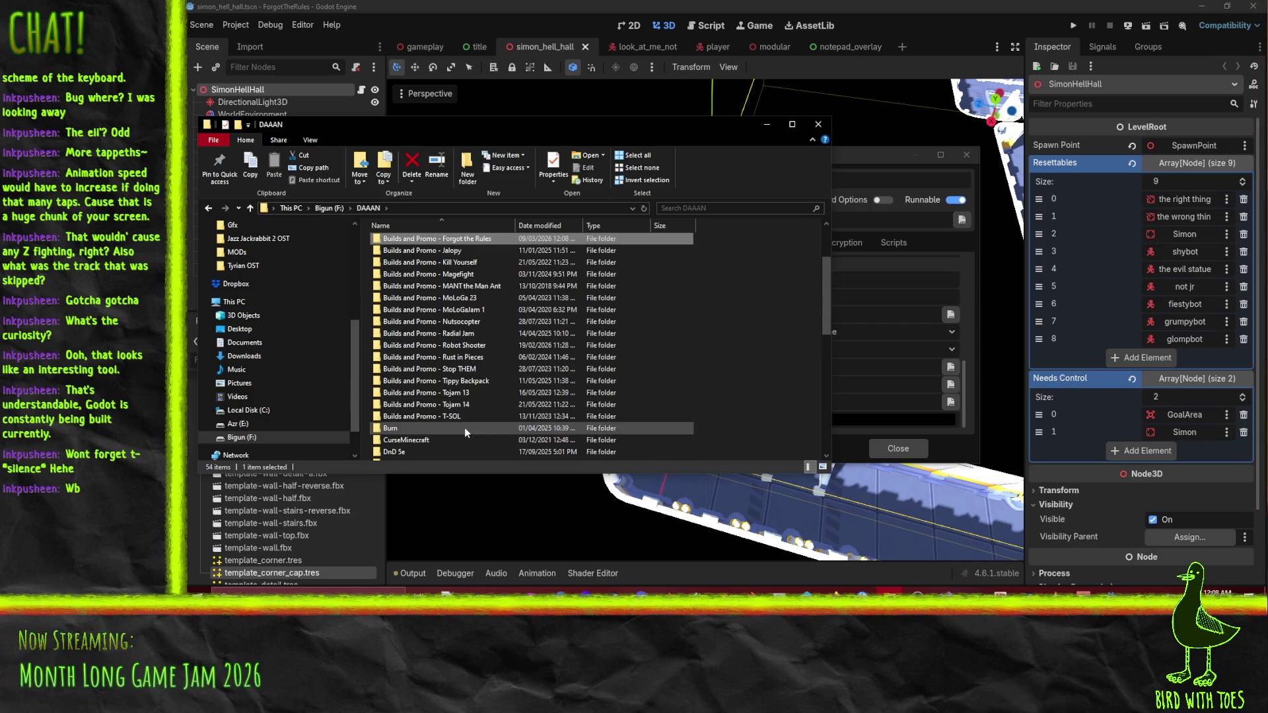
Open the new Forgot the Rules folder, copy its path, and return to Godot's export.
double_click(471, 383)
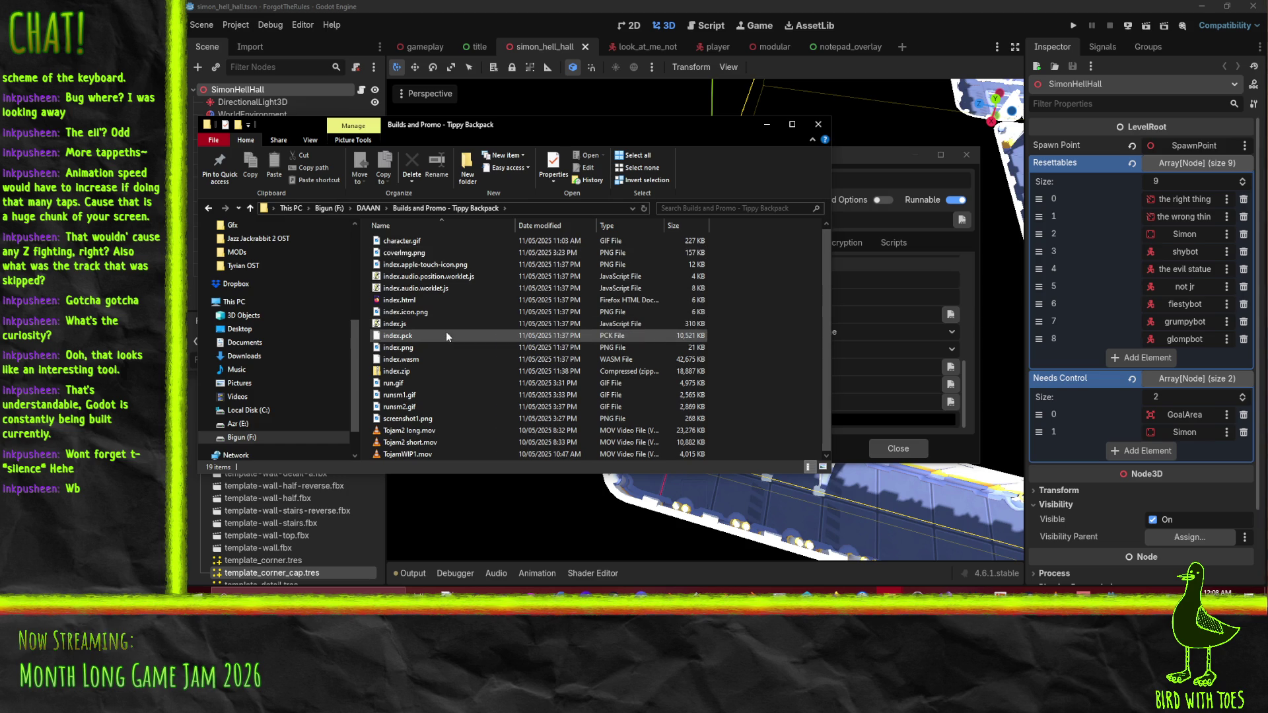
click(368, 208)
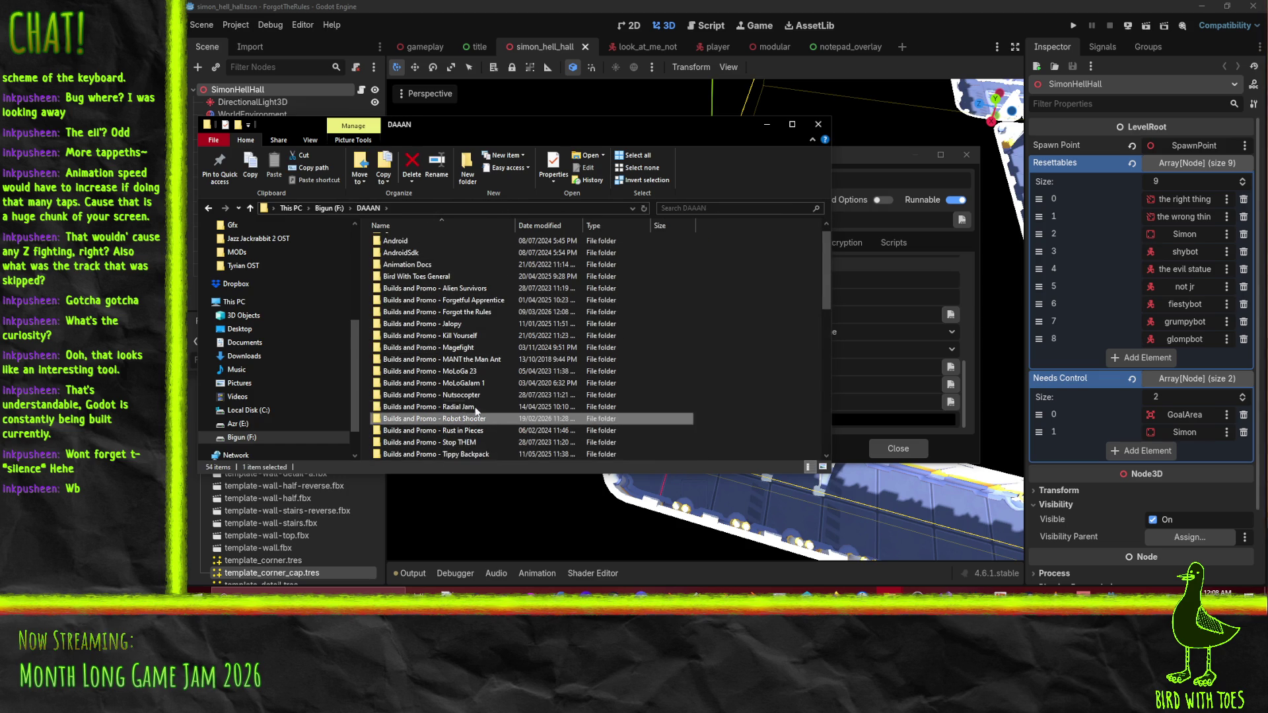
click(456, 395)
double_click(477, 312)
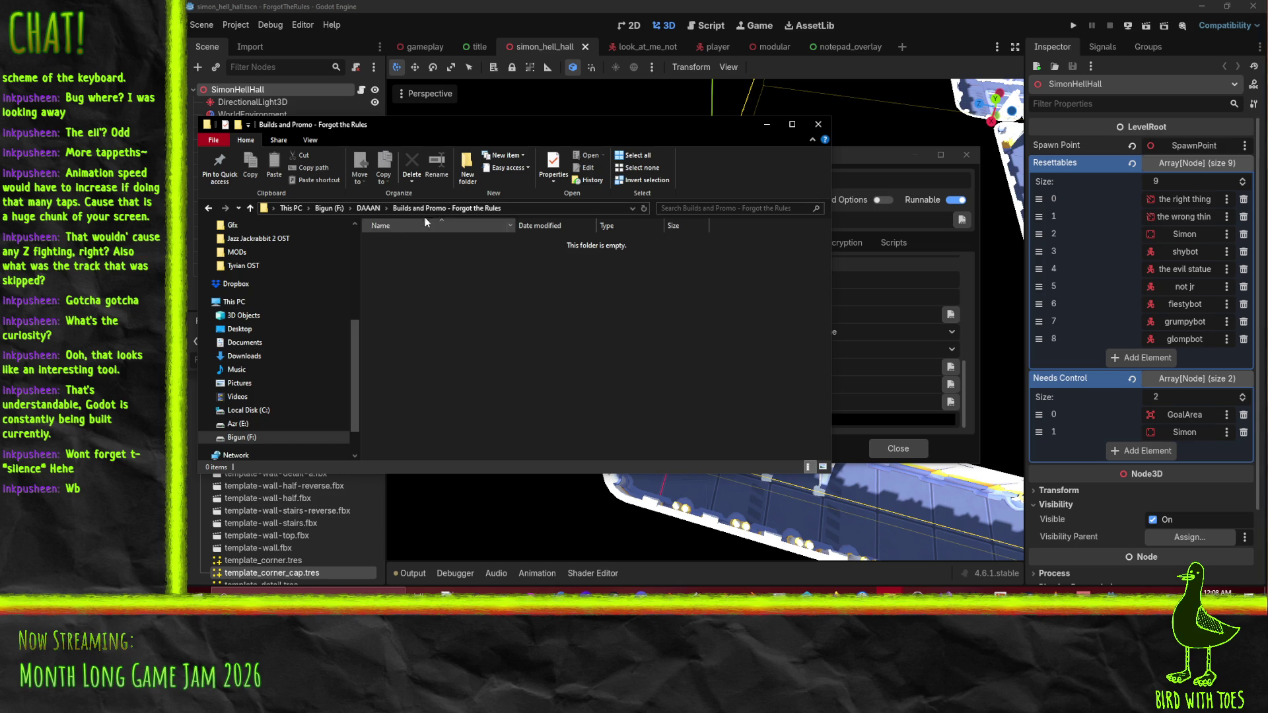
click(511, 208)
key(alt+Tab)
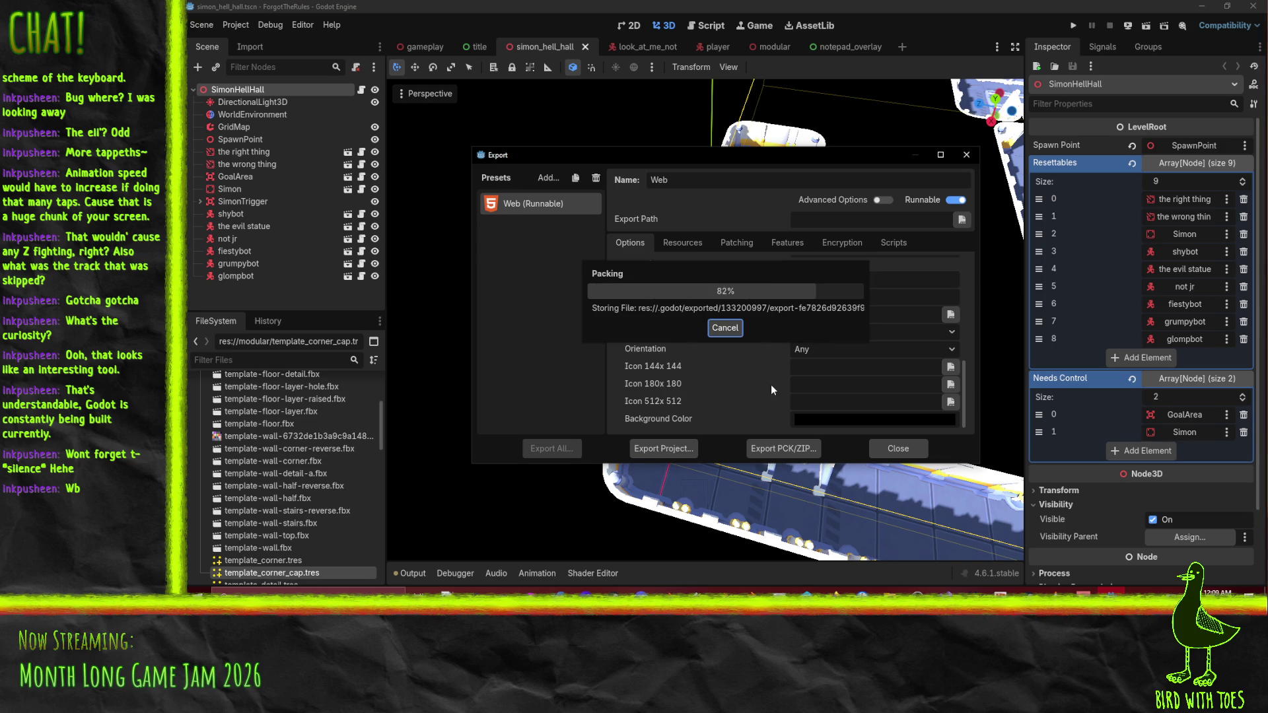
Open the exported index.html from the Forgot the Rules build folder in Firefox.
click(891, 595)
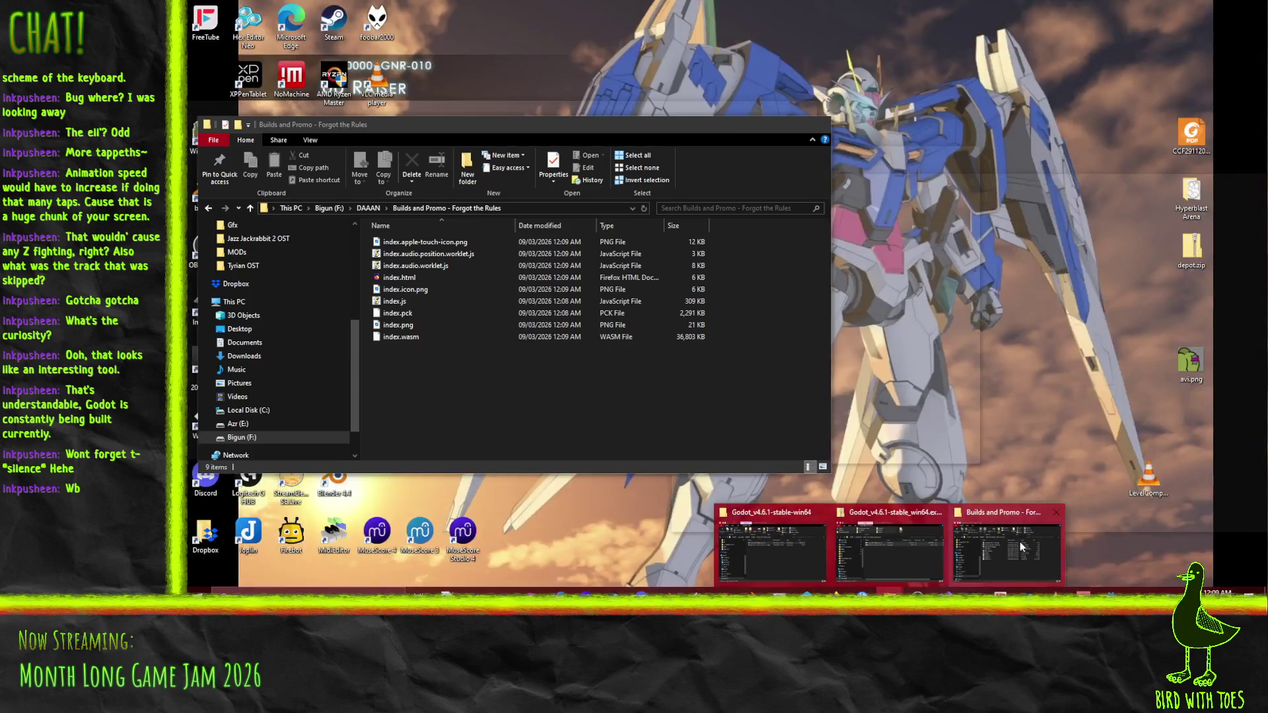
click(1007, 548)
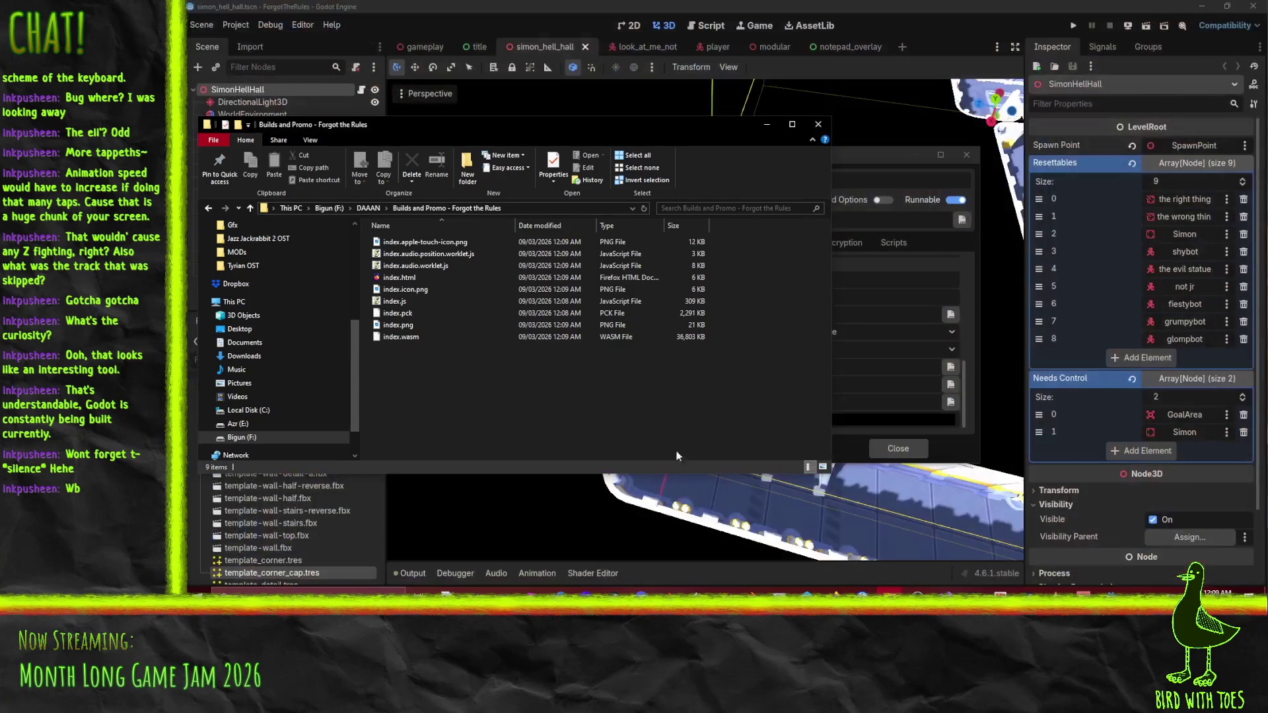
click(386, 280)
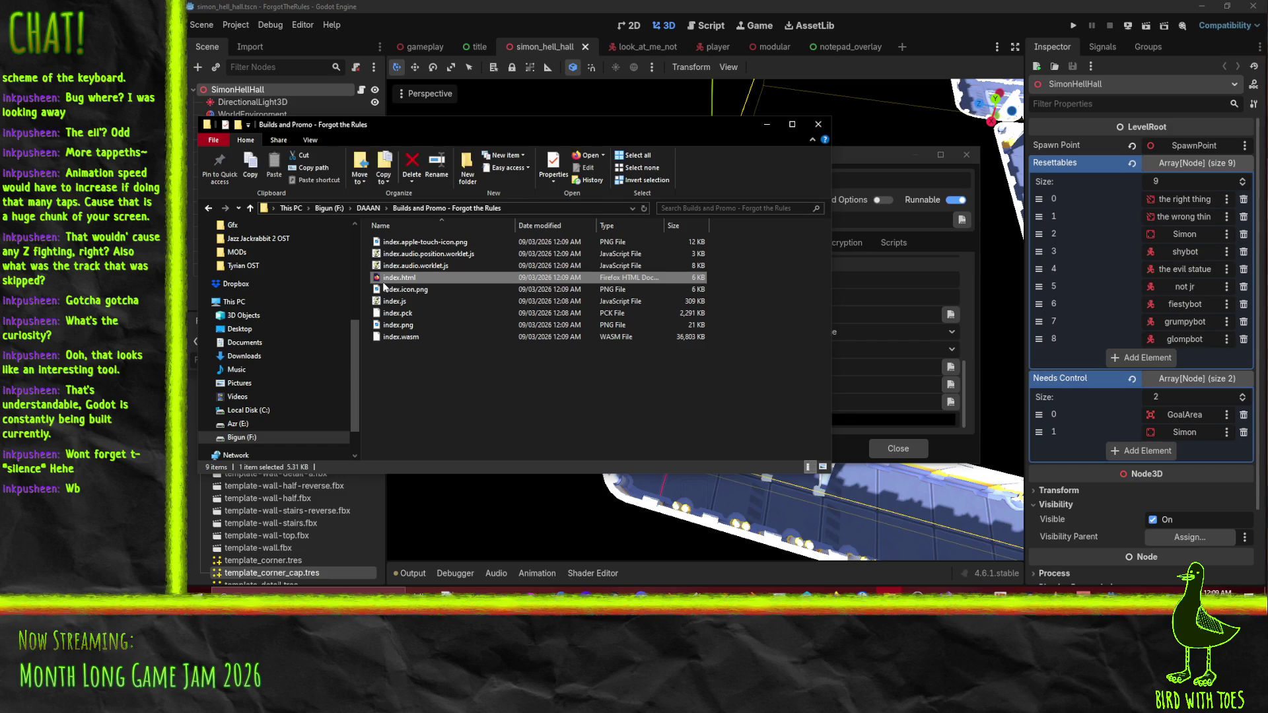
double_click(385, 280)
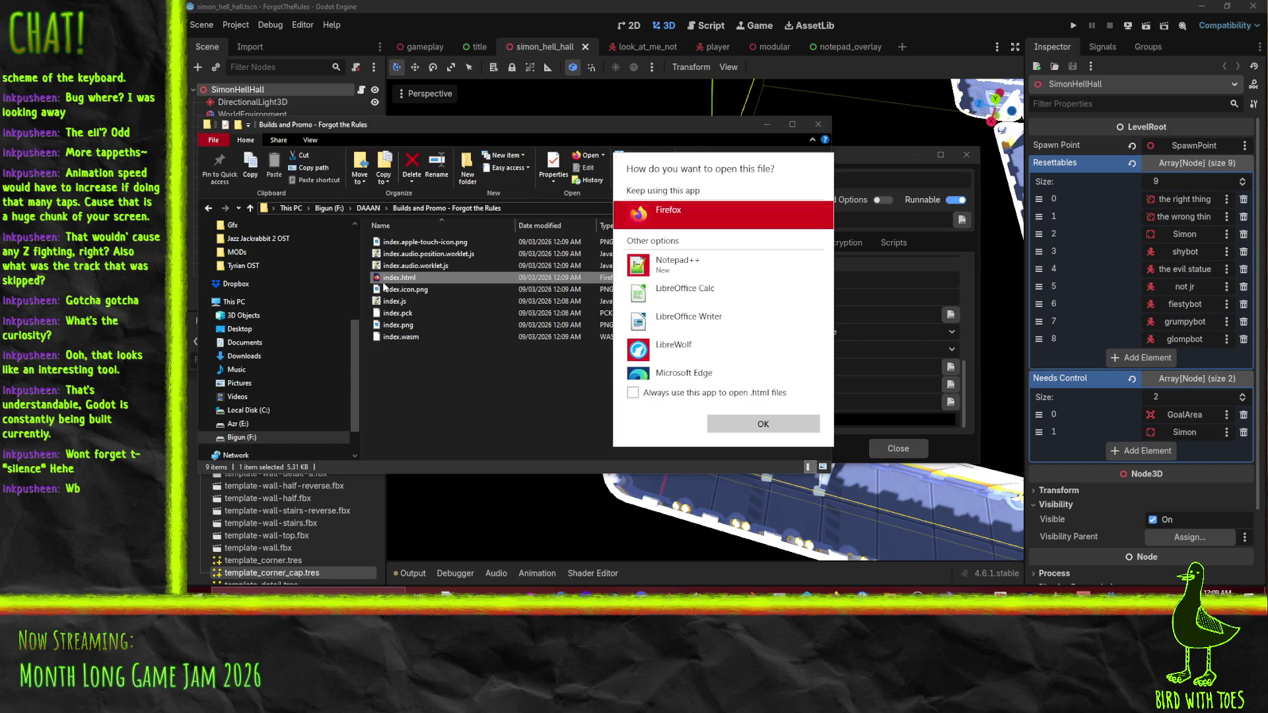
click(731, 422)
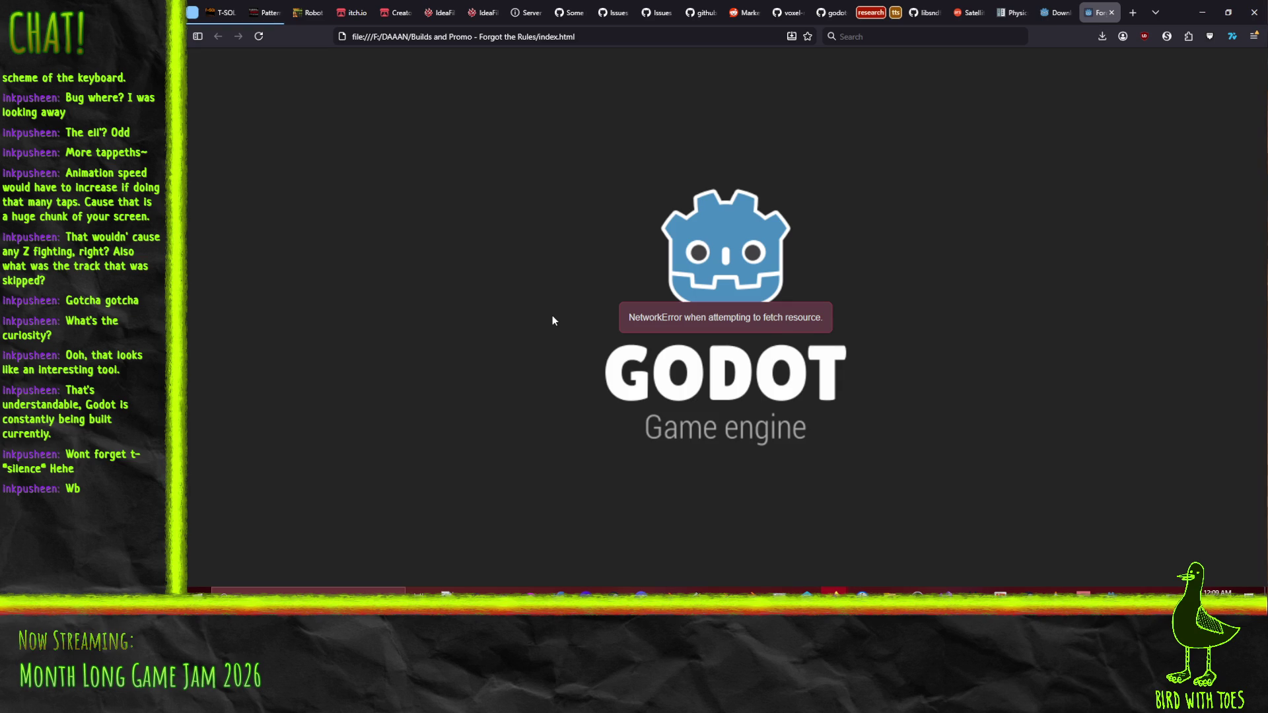
Inspect the failed load in Firefox devtools and open MDN's 'CORS request not HTTP' article.
key(F12)
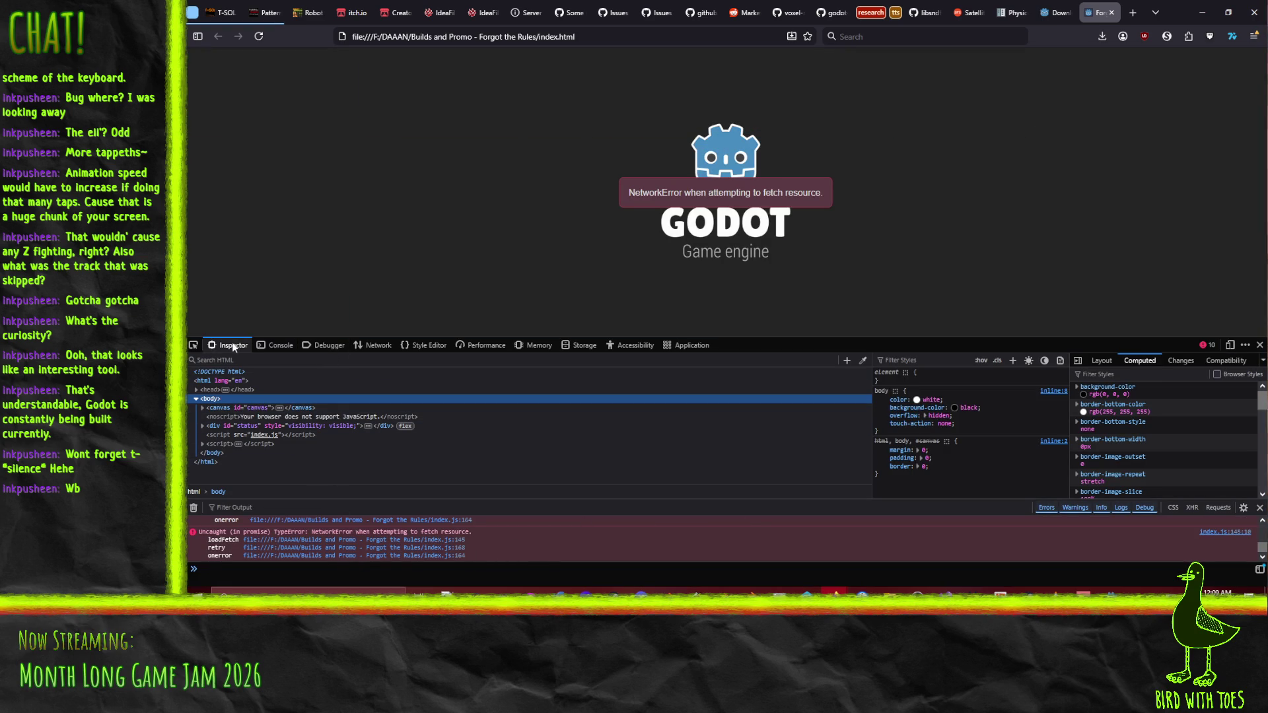
click(378, 346)
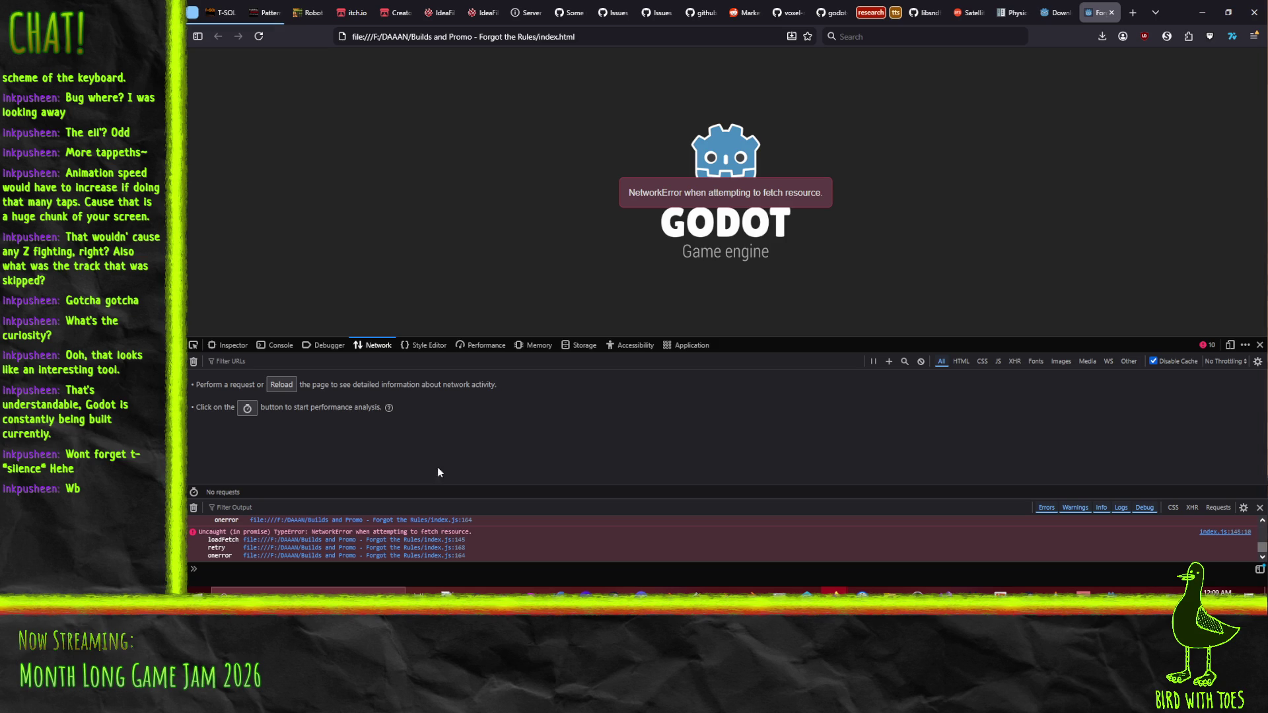
click(281, 385)
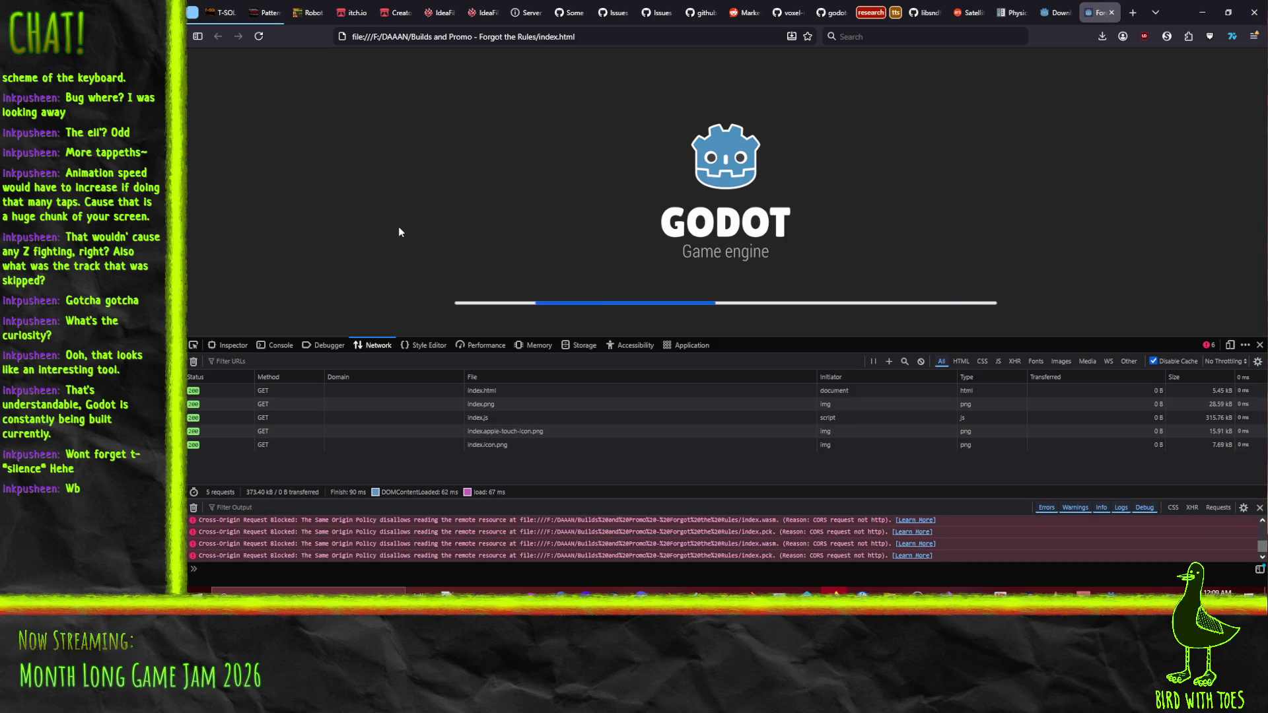
scroll(319, 545, up, 3)
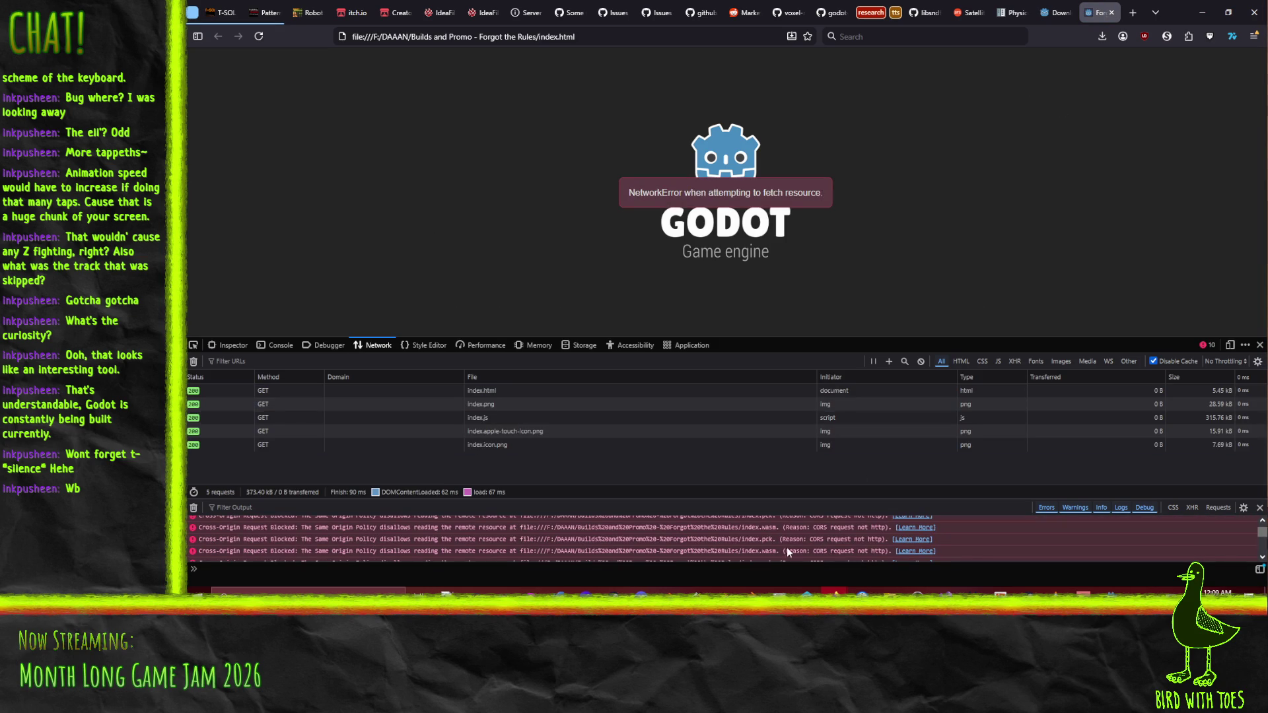
scroll(659, 537, up, 3)
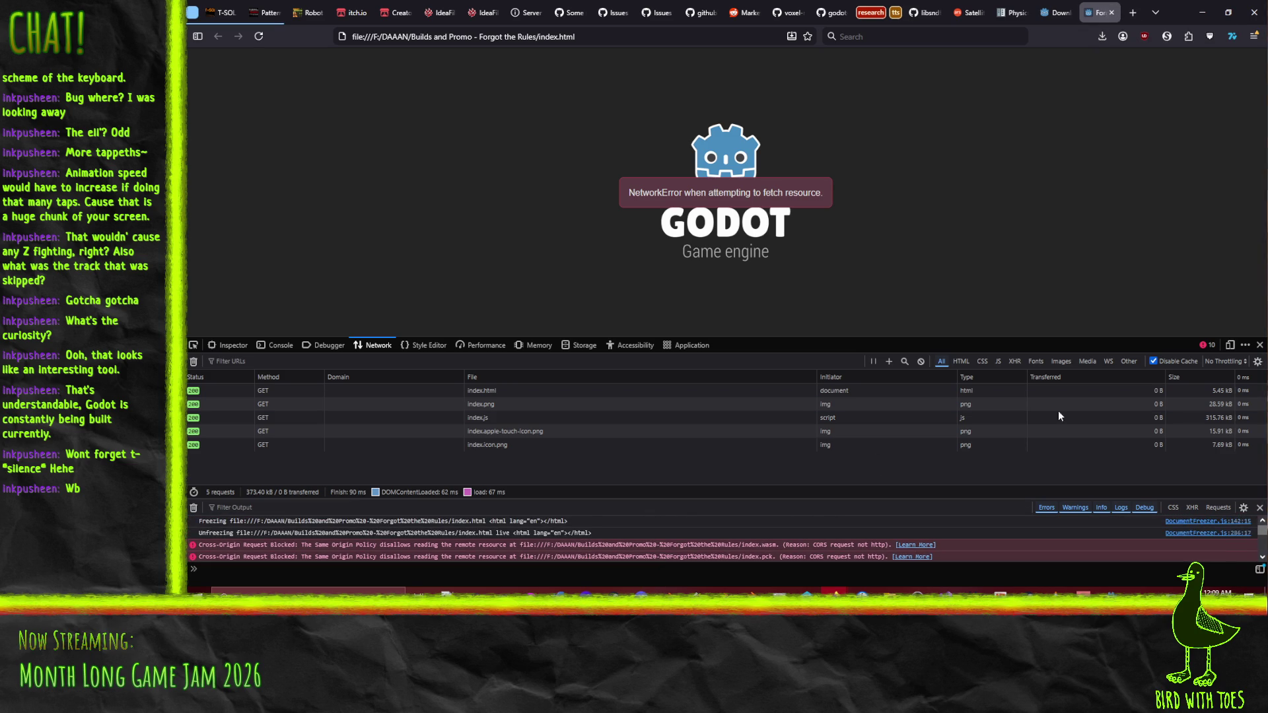
click(915, 544)
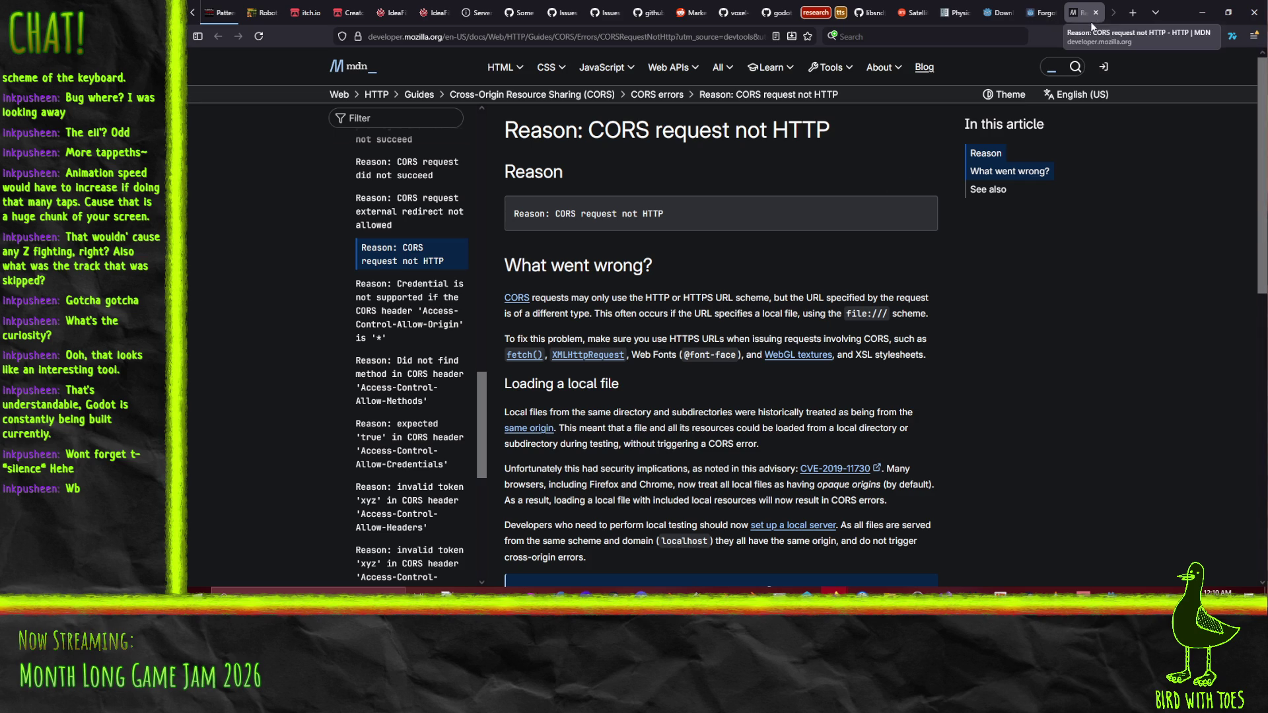
Close the MDN article tab and the failing local 'Forgot the Rules' game tab.
key(ctrl+w)
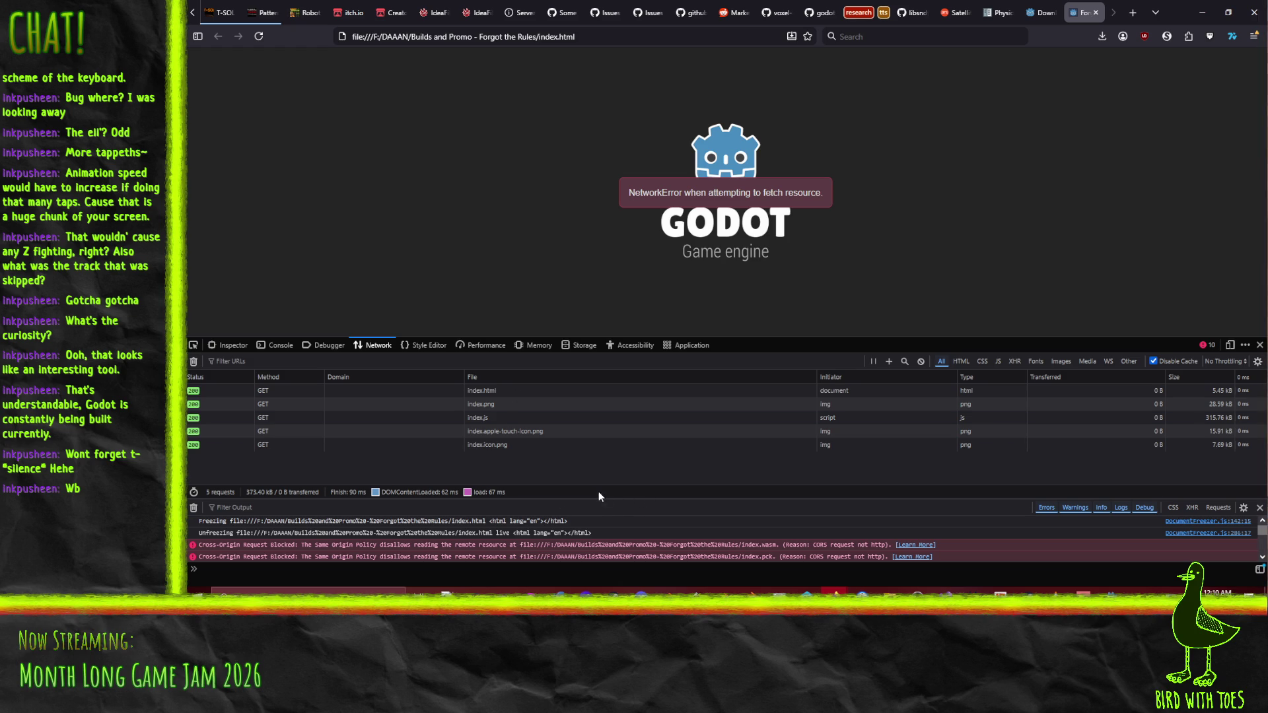
scroll(644, 535, down, 3)
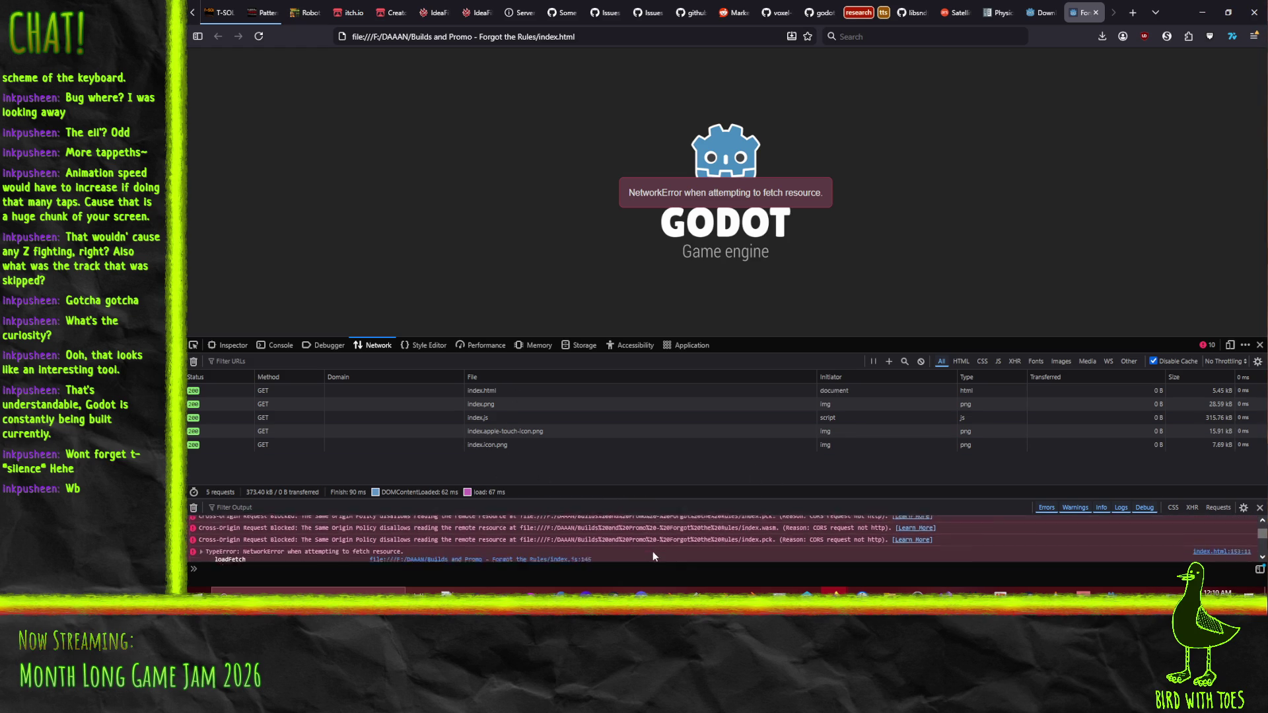
scroll(644, 535, up, 3)
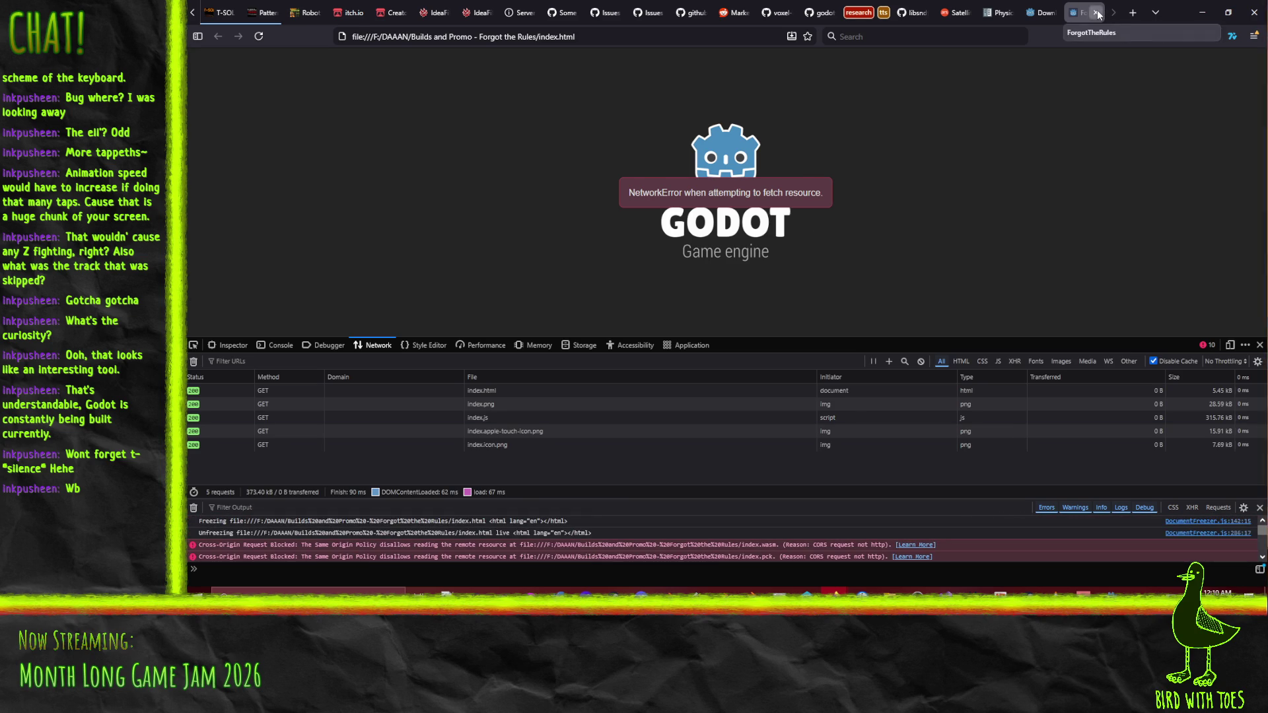
click(1095, 12)
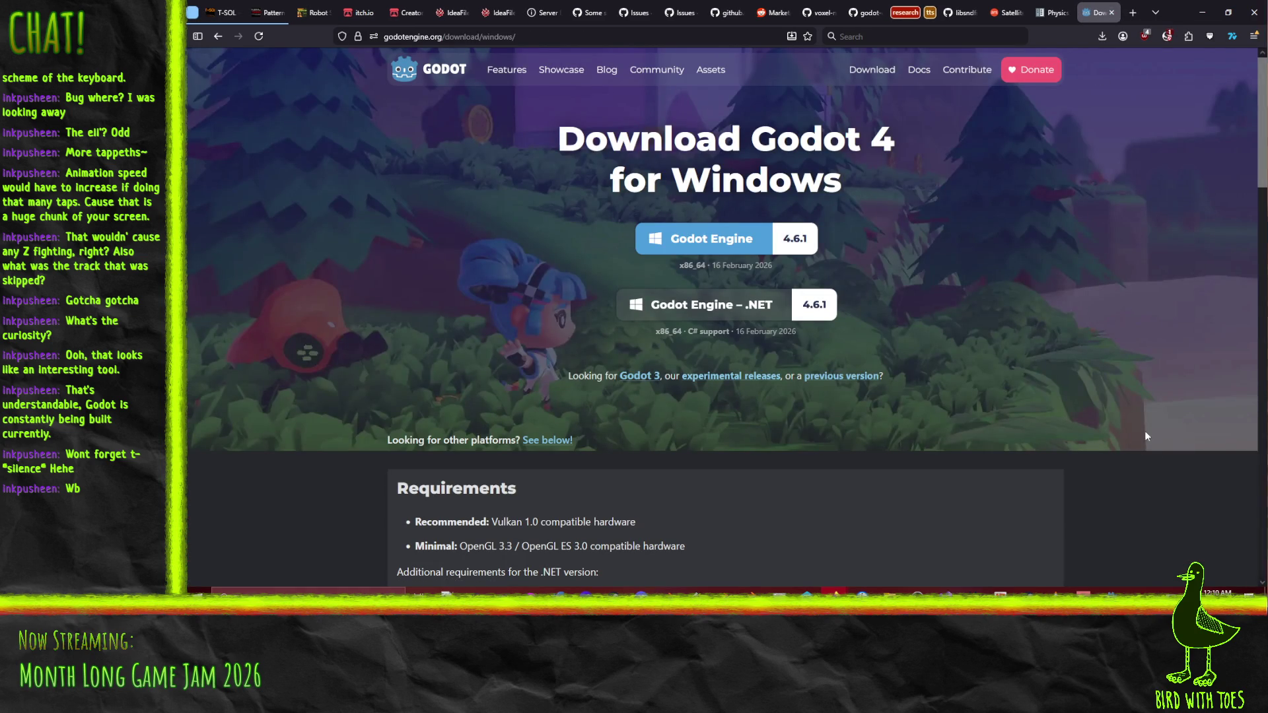
Switch to the itch.io Creator dashboard tab and close it.
click(407, 12)
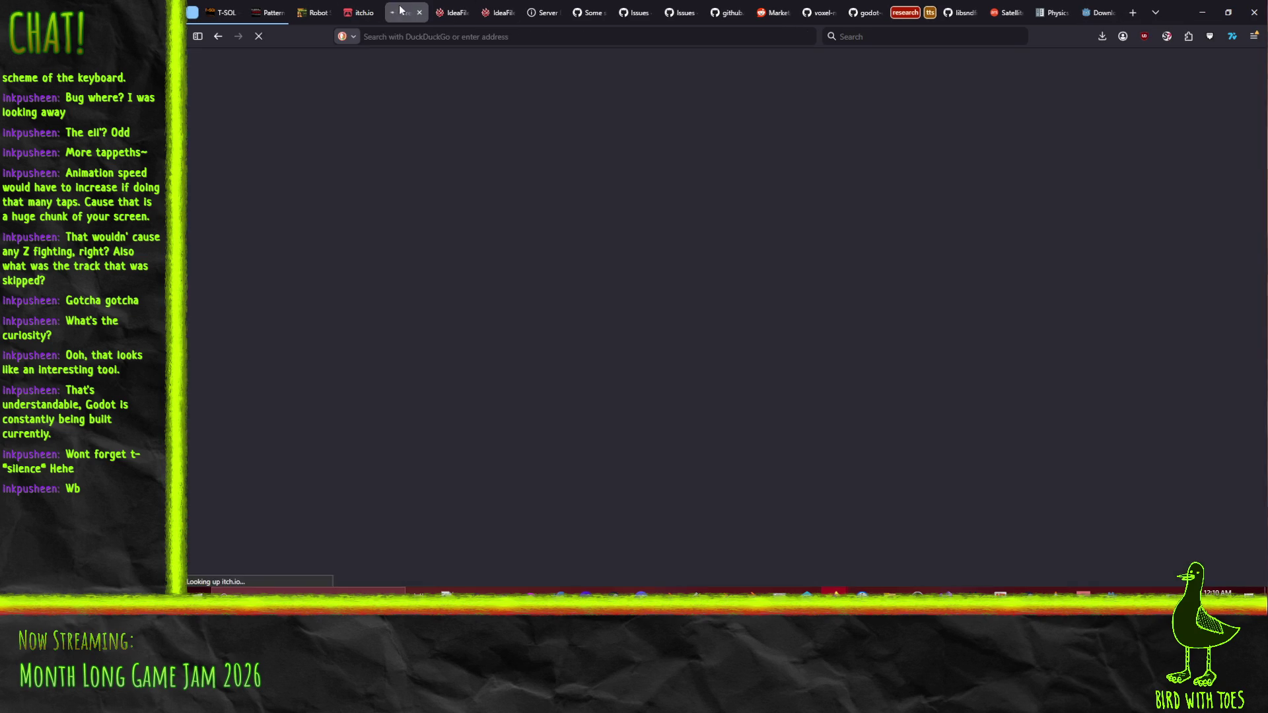
key(ctrl+w)
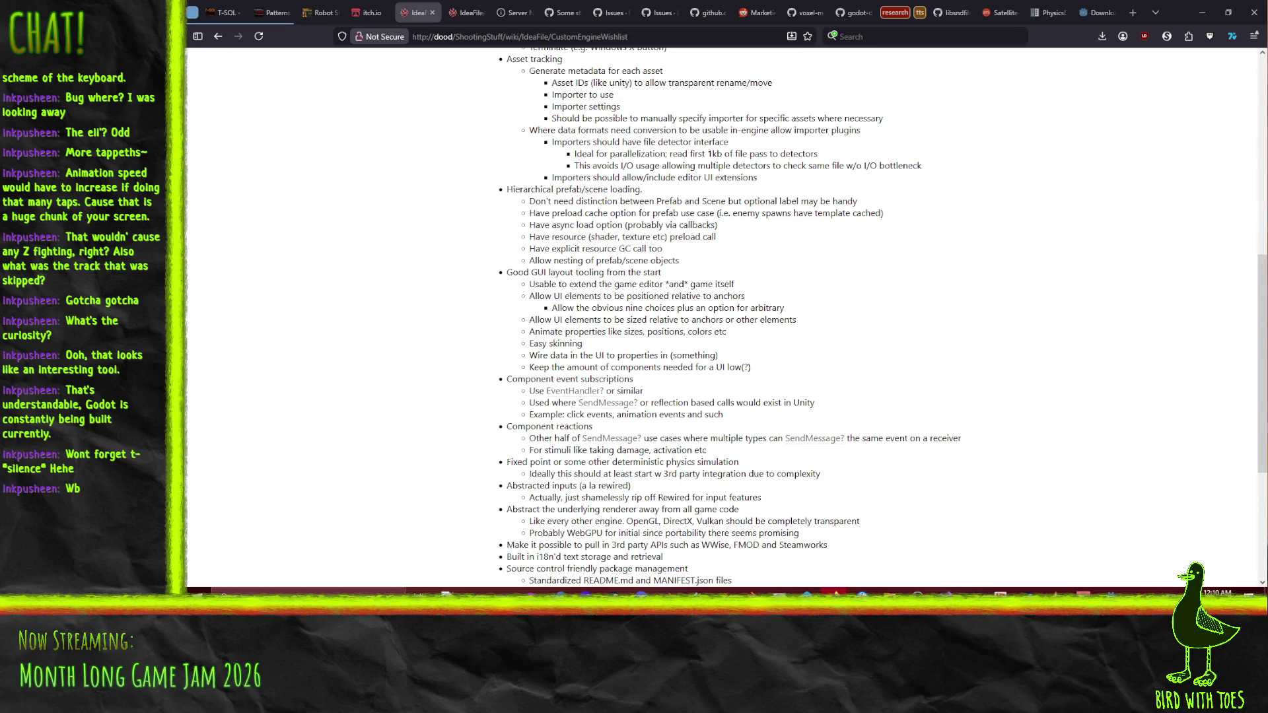
Maximize the new-project page, fill the project URL from the title, and keep classification Games.
mouse_move(1267, 172)
mouse_down()
mouse_move(680, 132)
mouse_move(680, 10)
mouse_up()
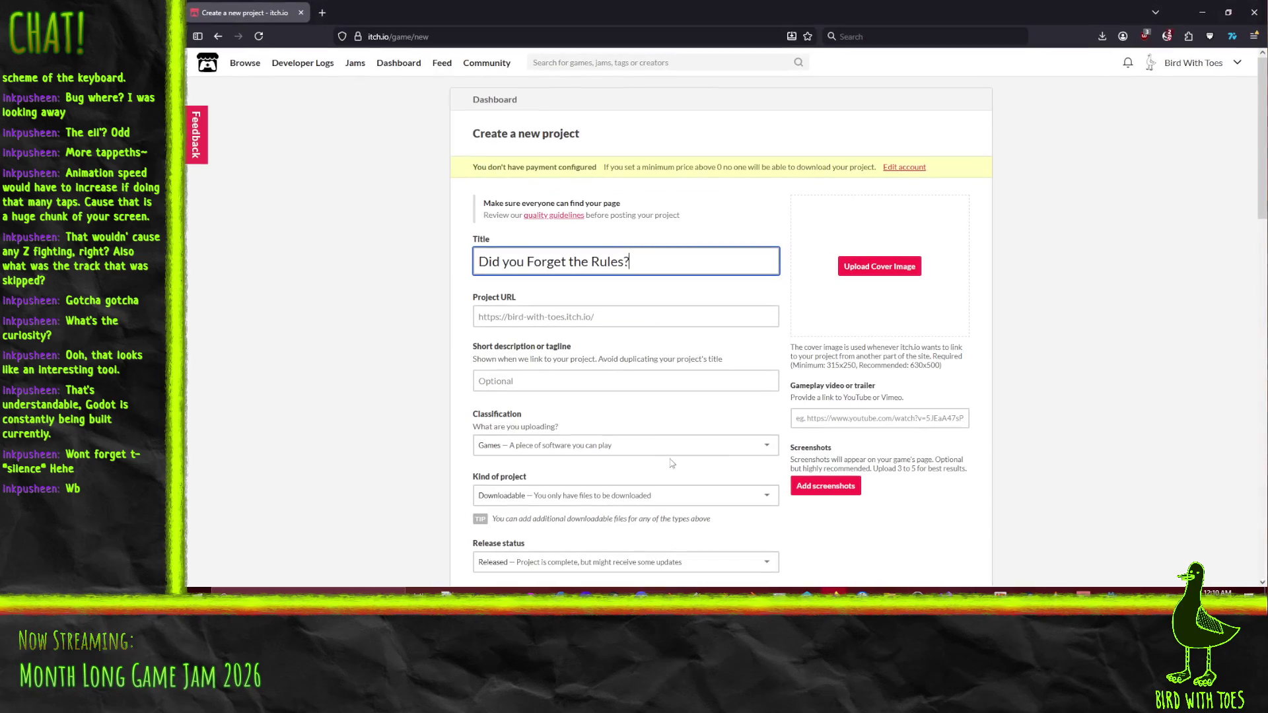
scroll(397, 353, down, 1)
click(690, 261)
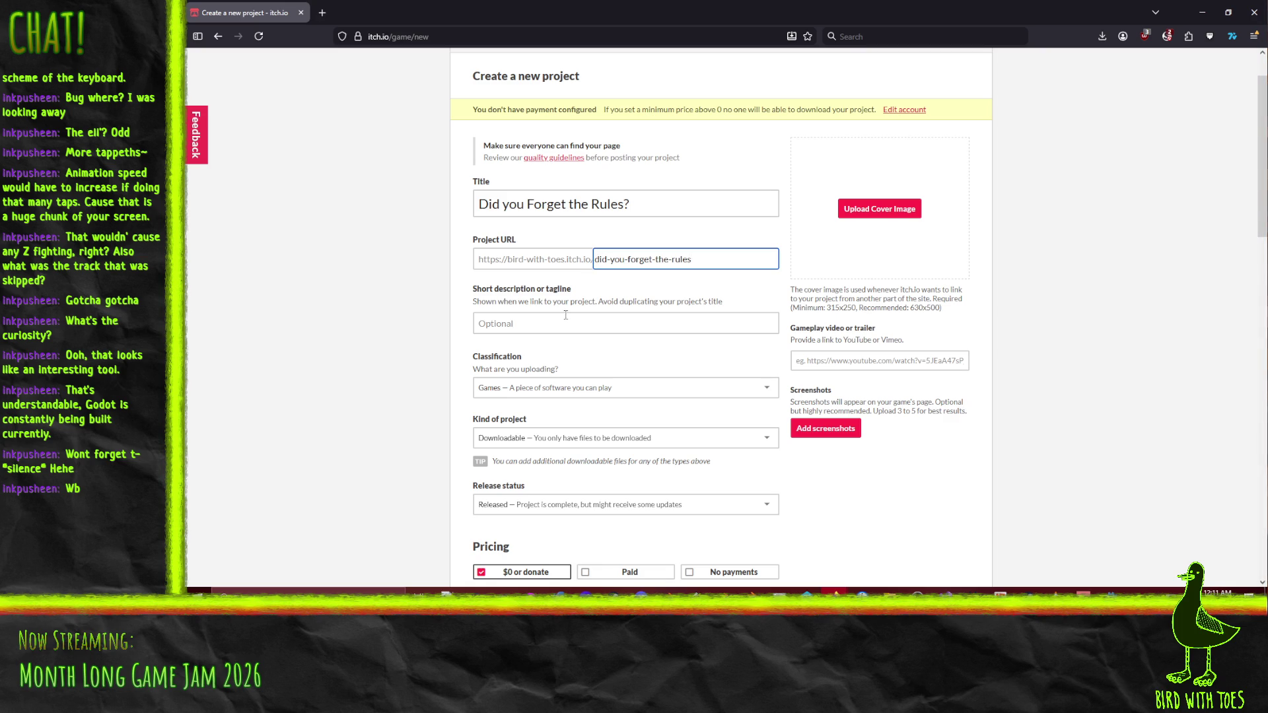
scroll(611, 357, down, 3)
click(578, 288)
click(570, 274)
click(441, 343)
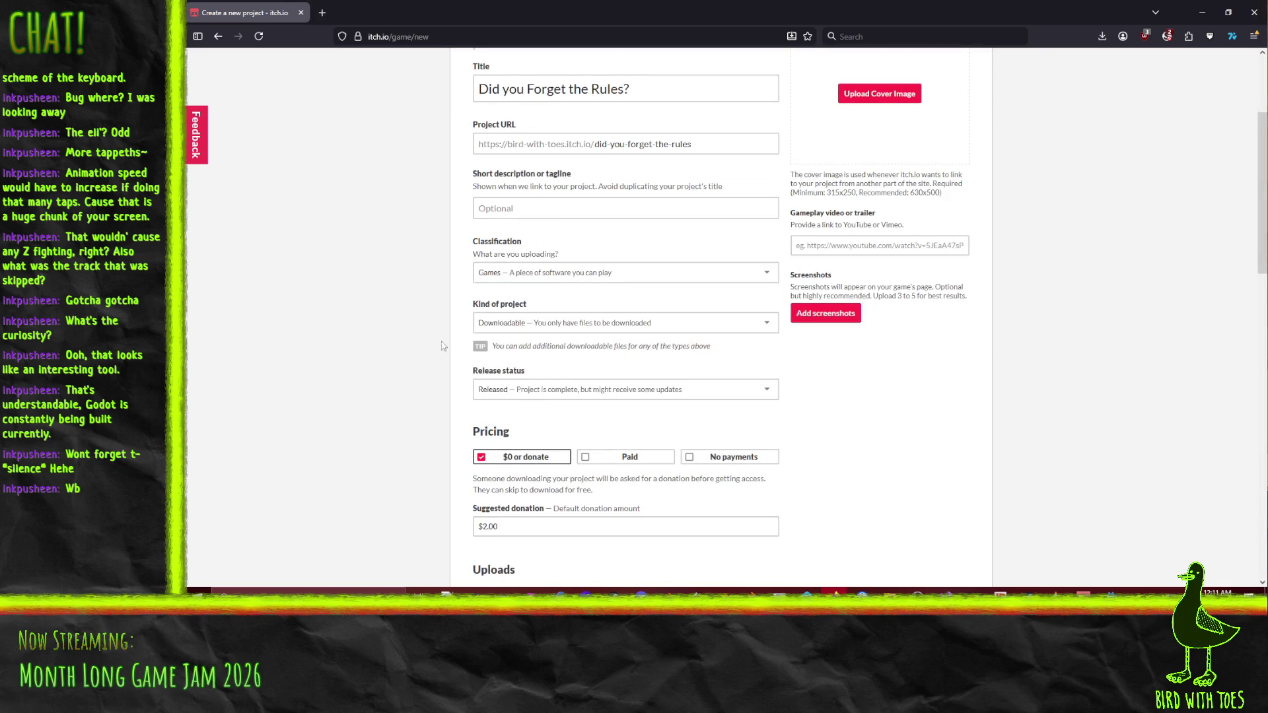
Set kind of project to HTML, release status to In development, and pricing to No payments.
click(569, 322)
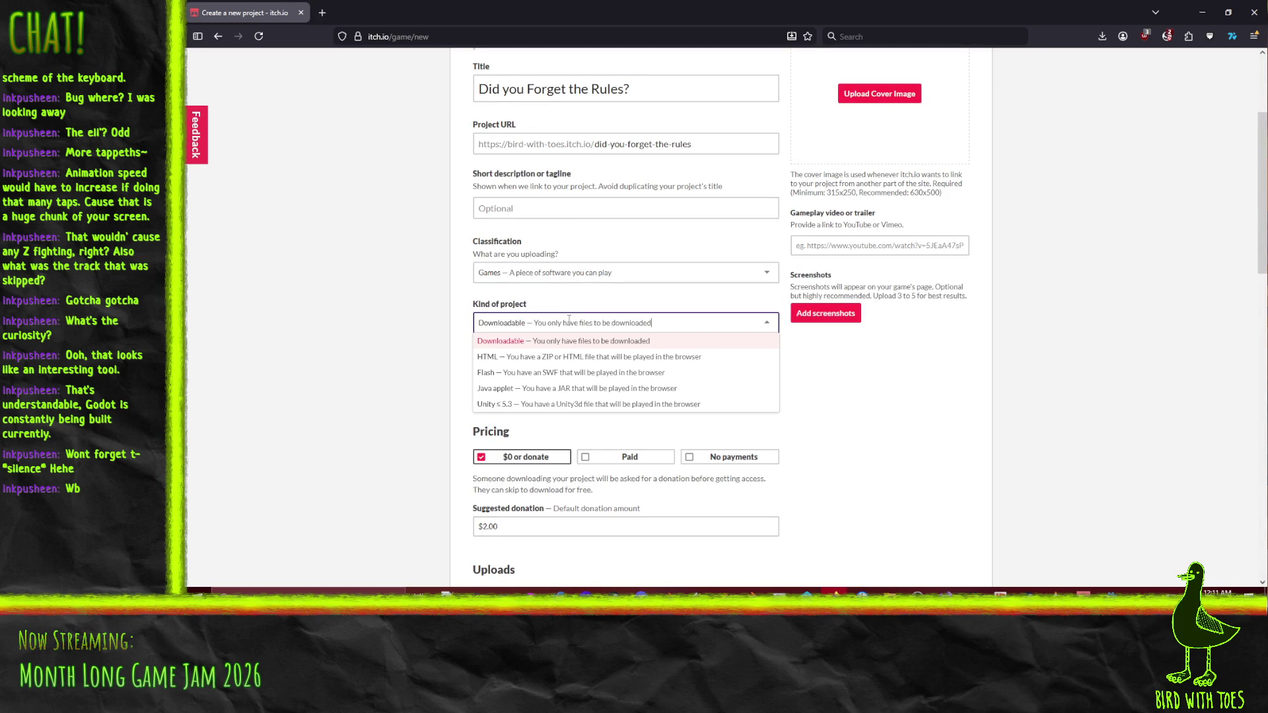
click(535, 363)
scroll(561, 330, down, 3)
click(565, 209)
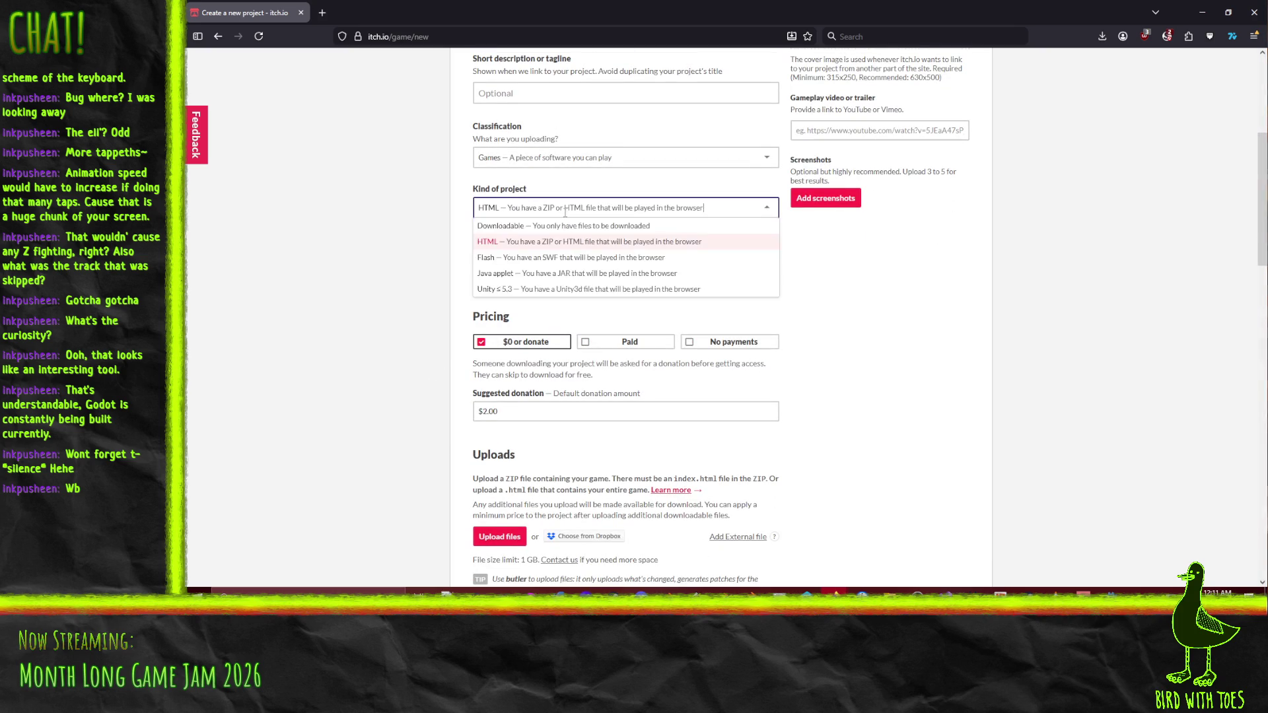
click(351, 274)
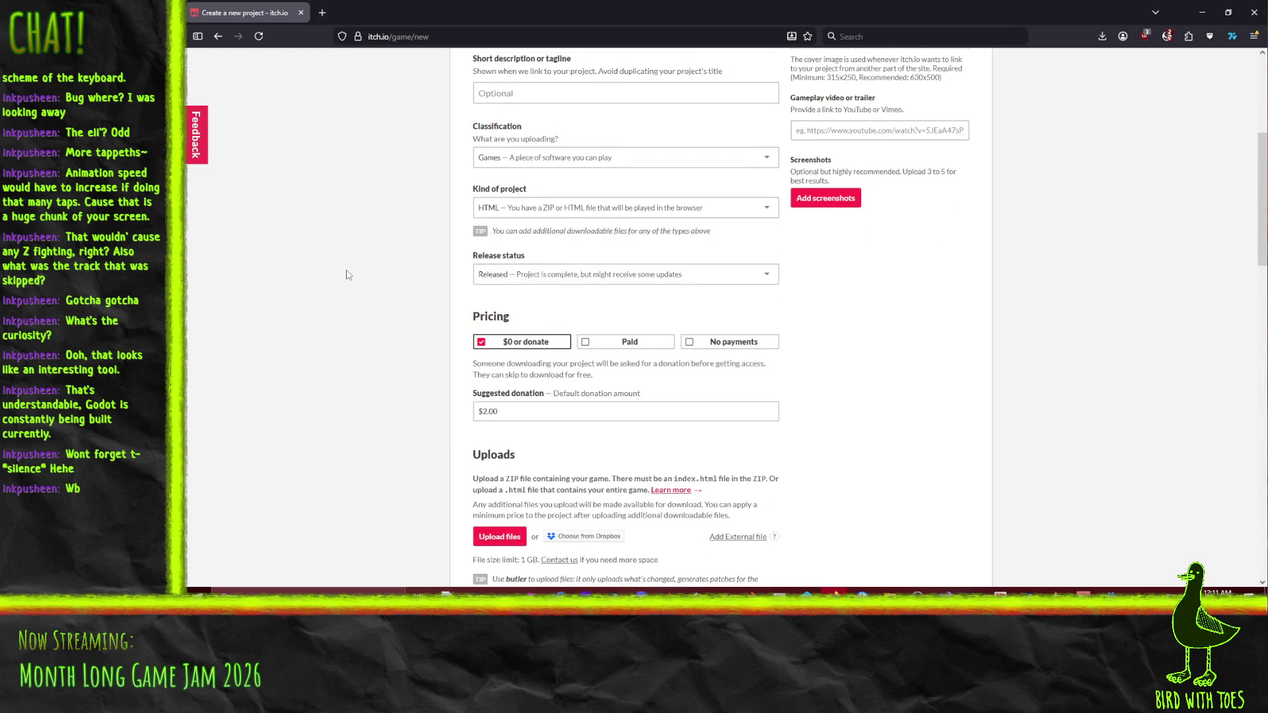
click(634, 277)
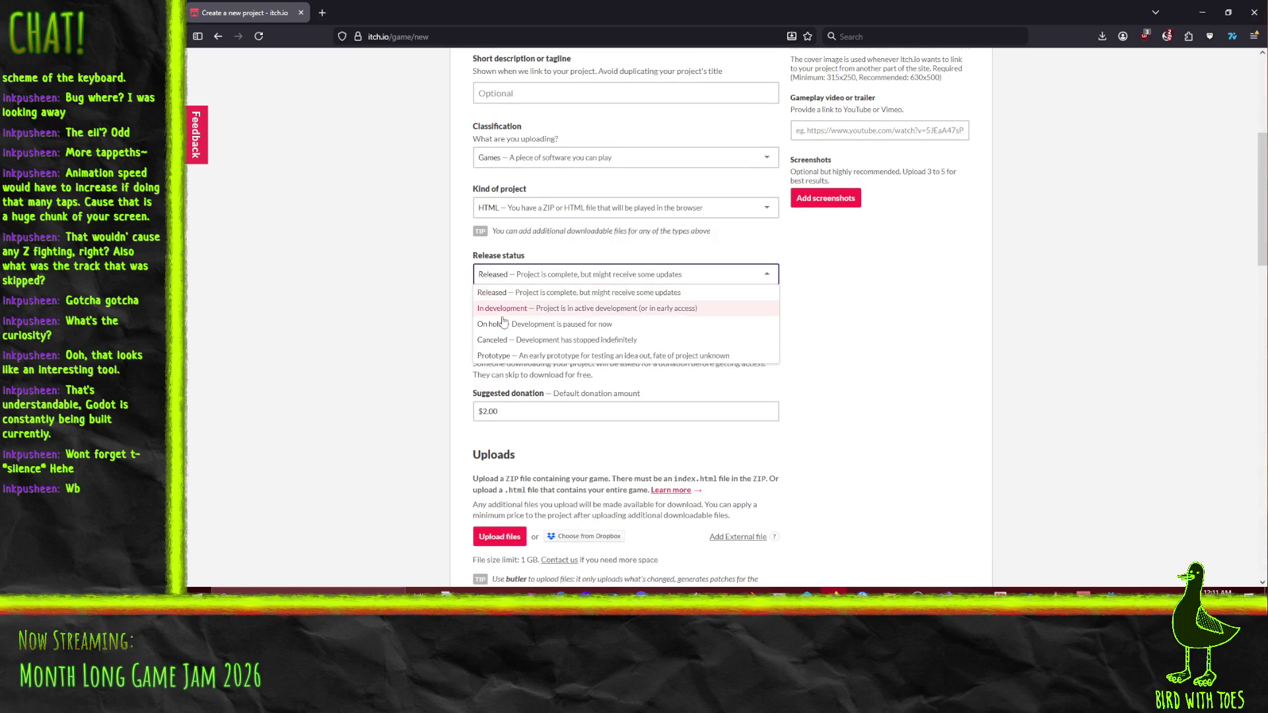
click(533, 310)
scroll(522, 315, down, 3)
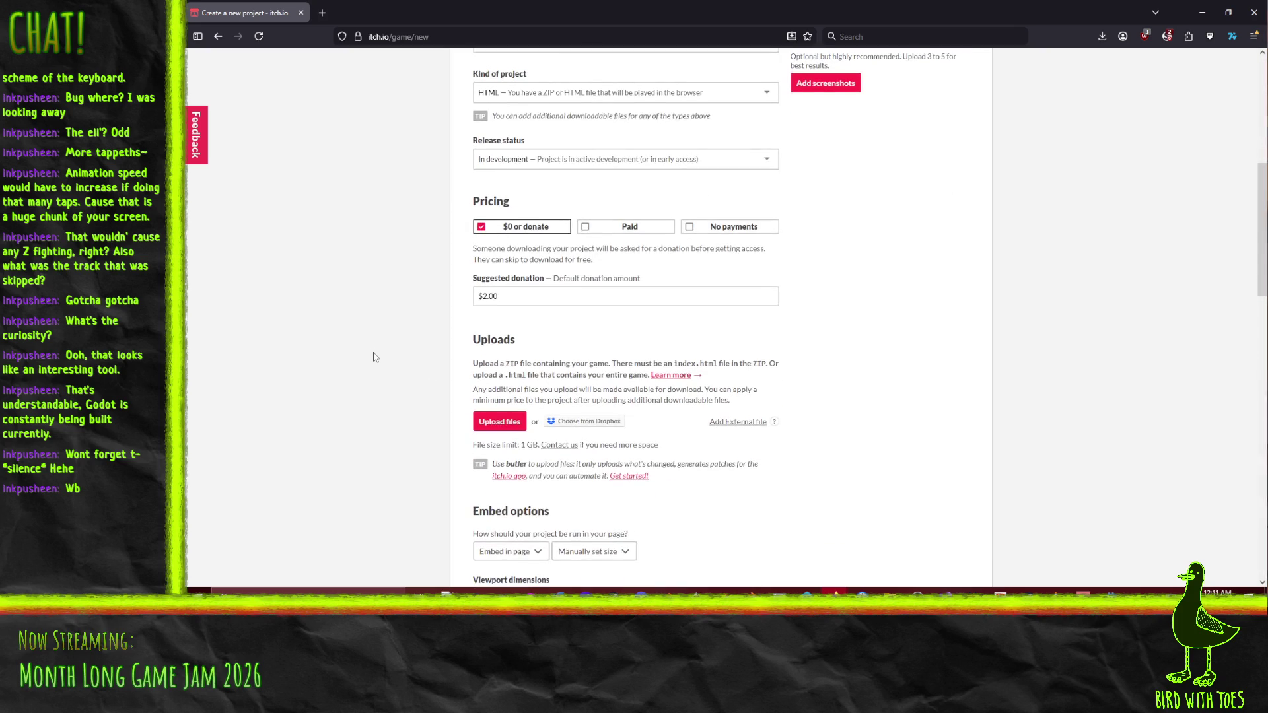
click(729, 226)
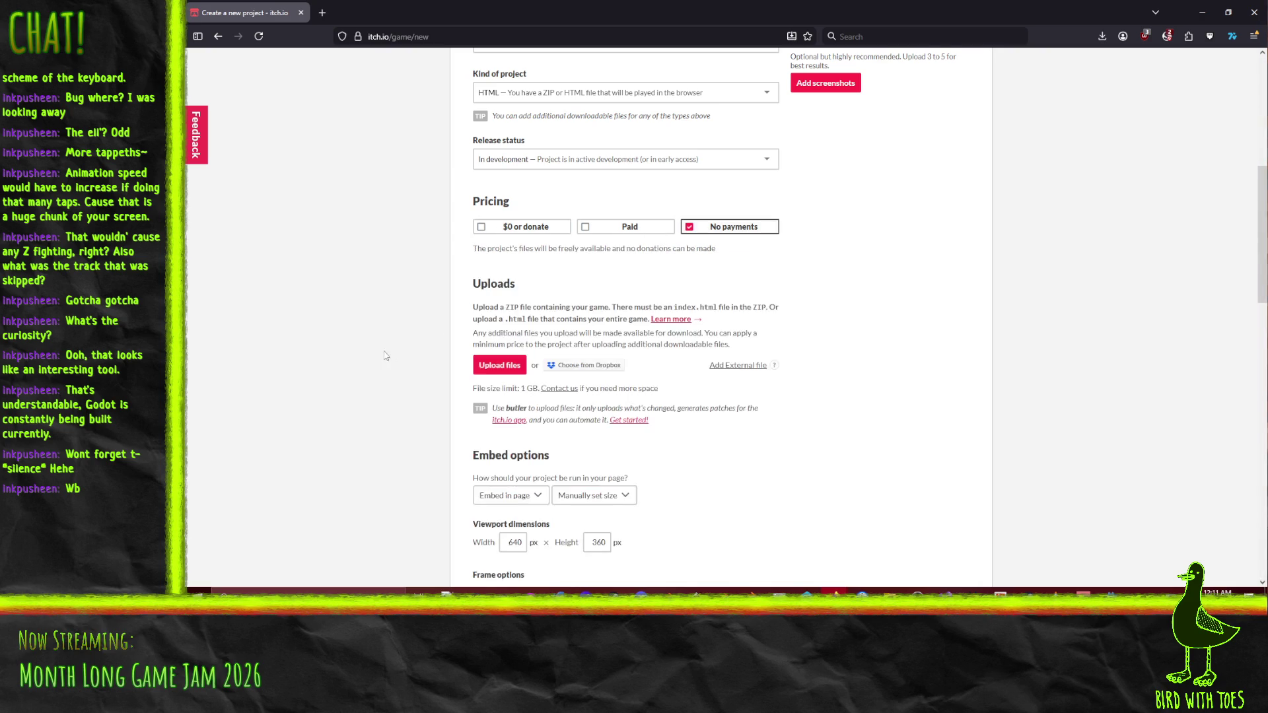
scroll(350, 353, down, 1)
click(504, 317)
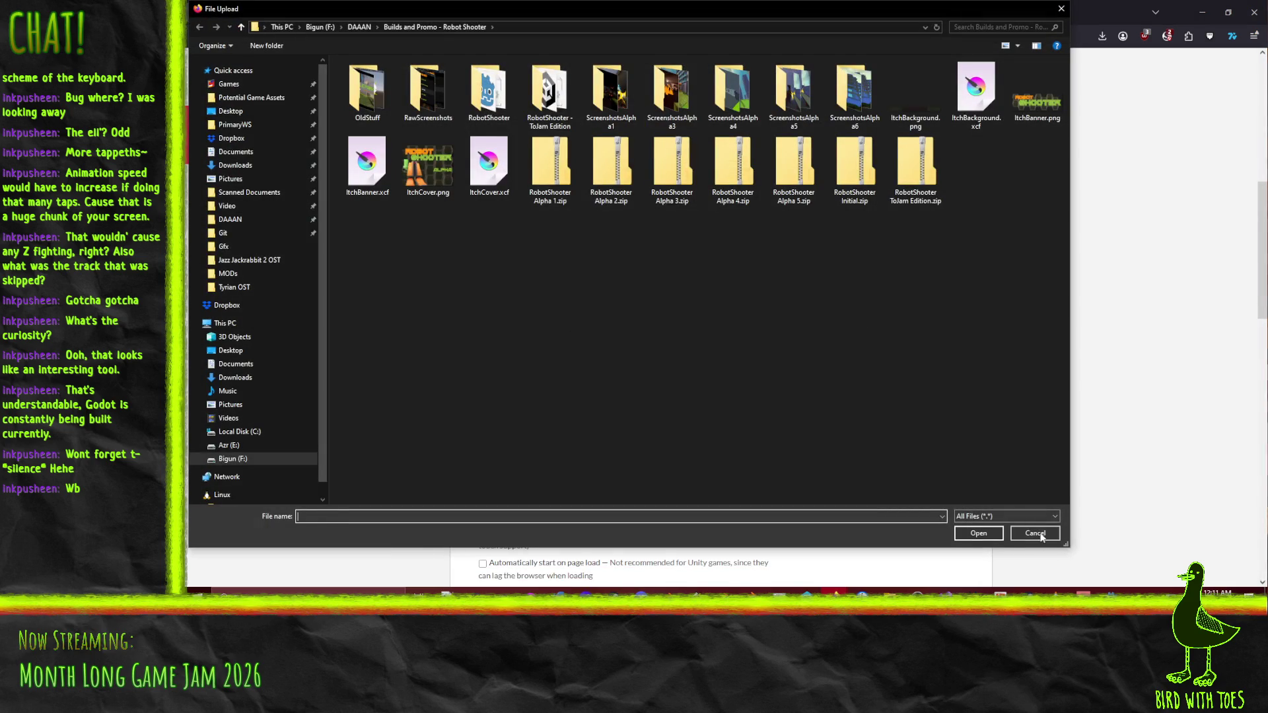
Cancel the upload and compress all nine exported build files into a zip with 7-Zip.
click(1038, 539)
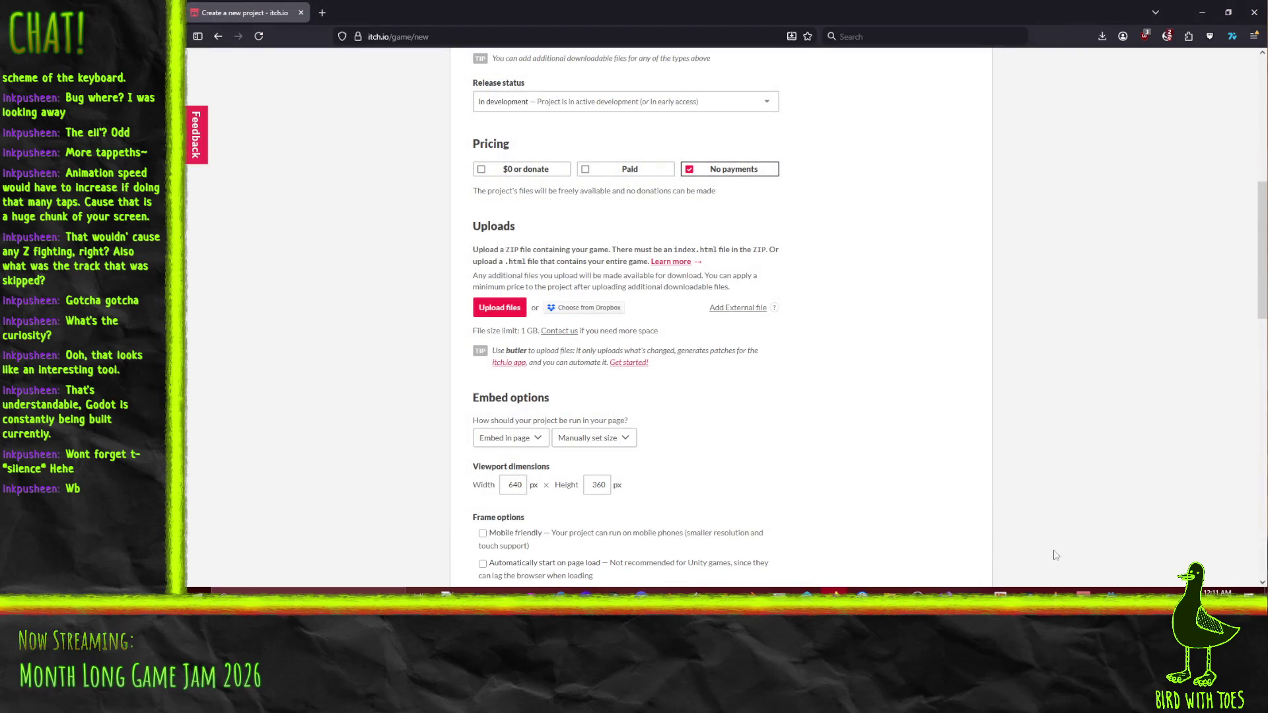
click(890, 591)
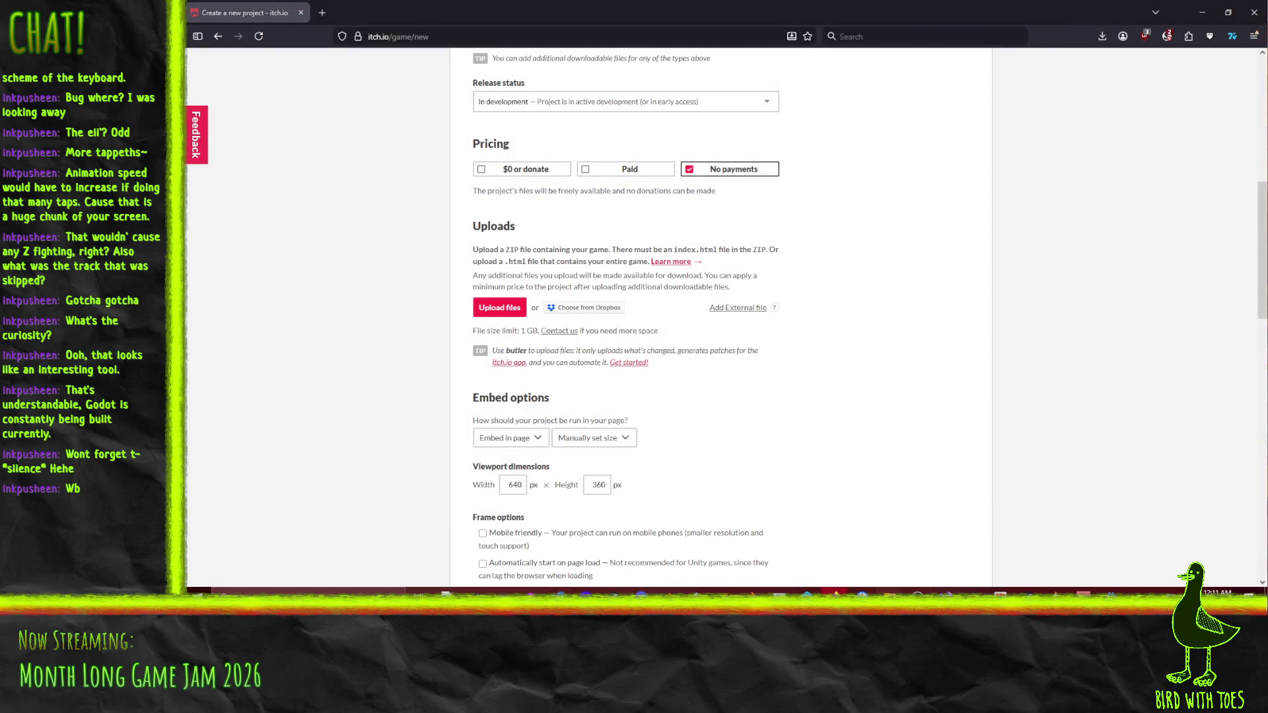
mouse_move(1020, 558)
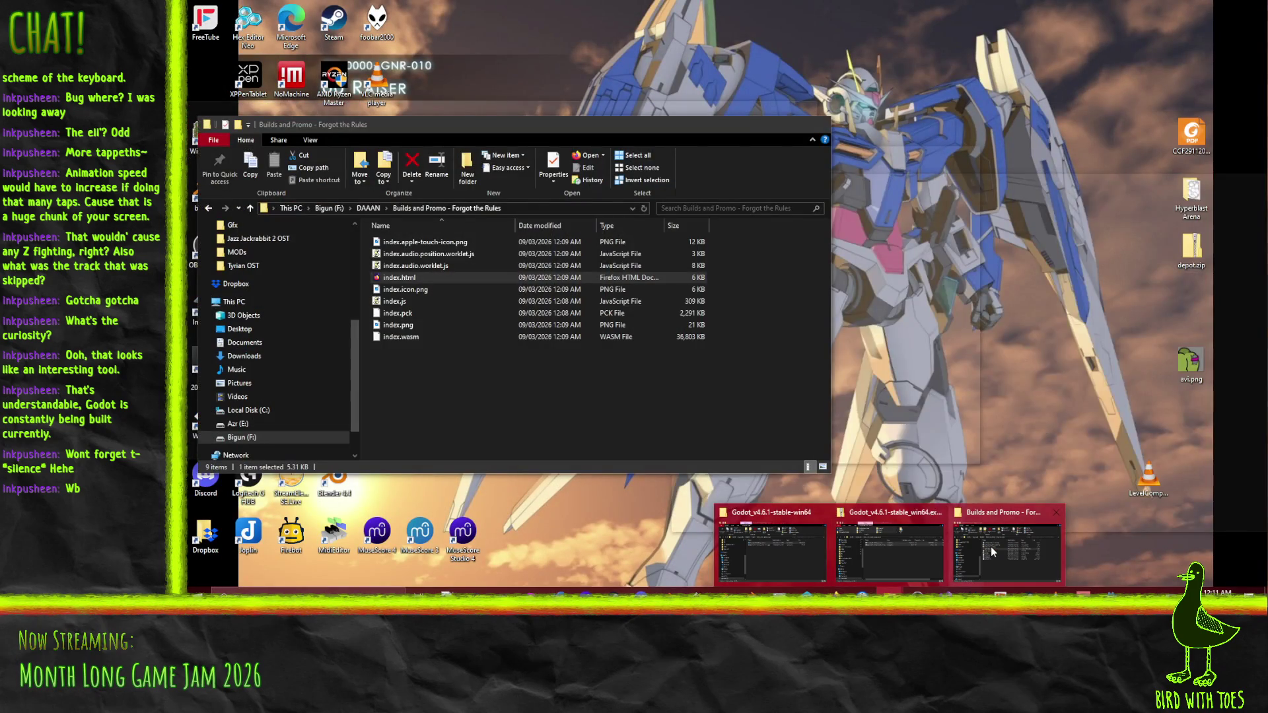
click(992, 552)
drag(538, 428, 366, 234)
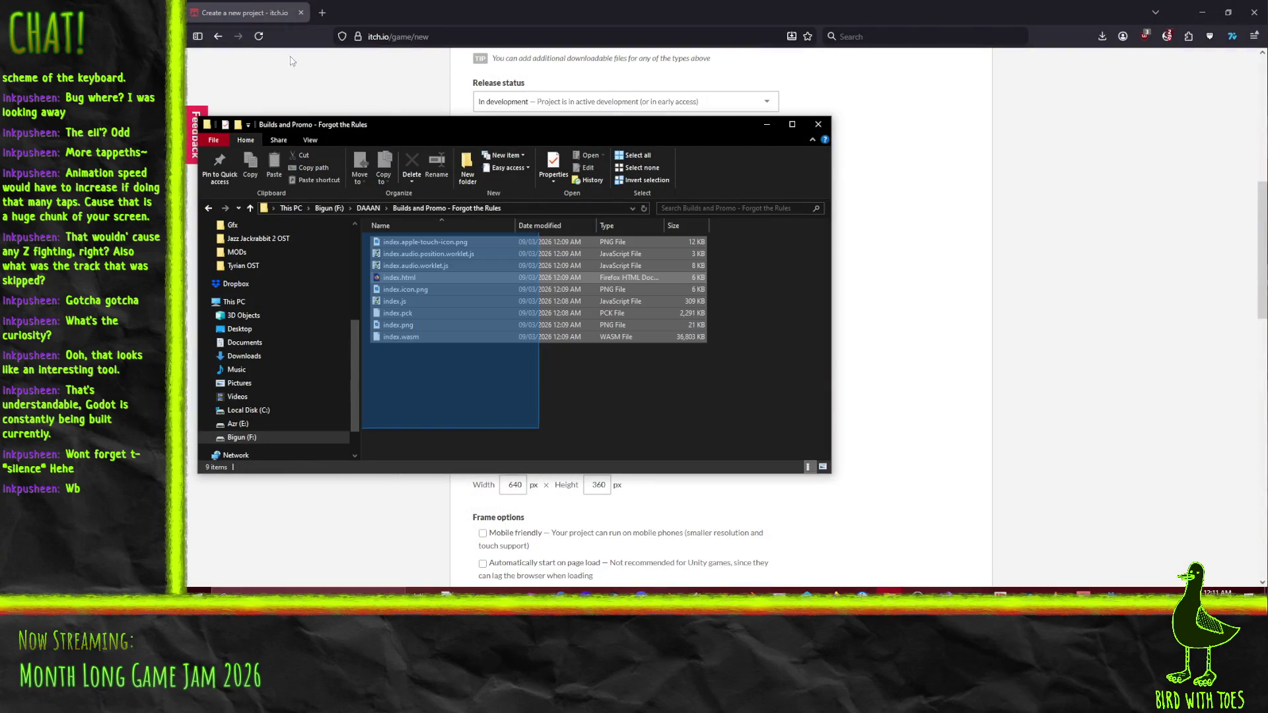
right_click(438, 294)
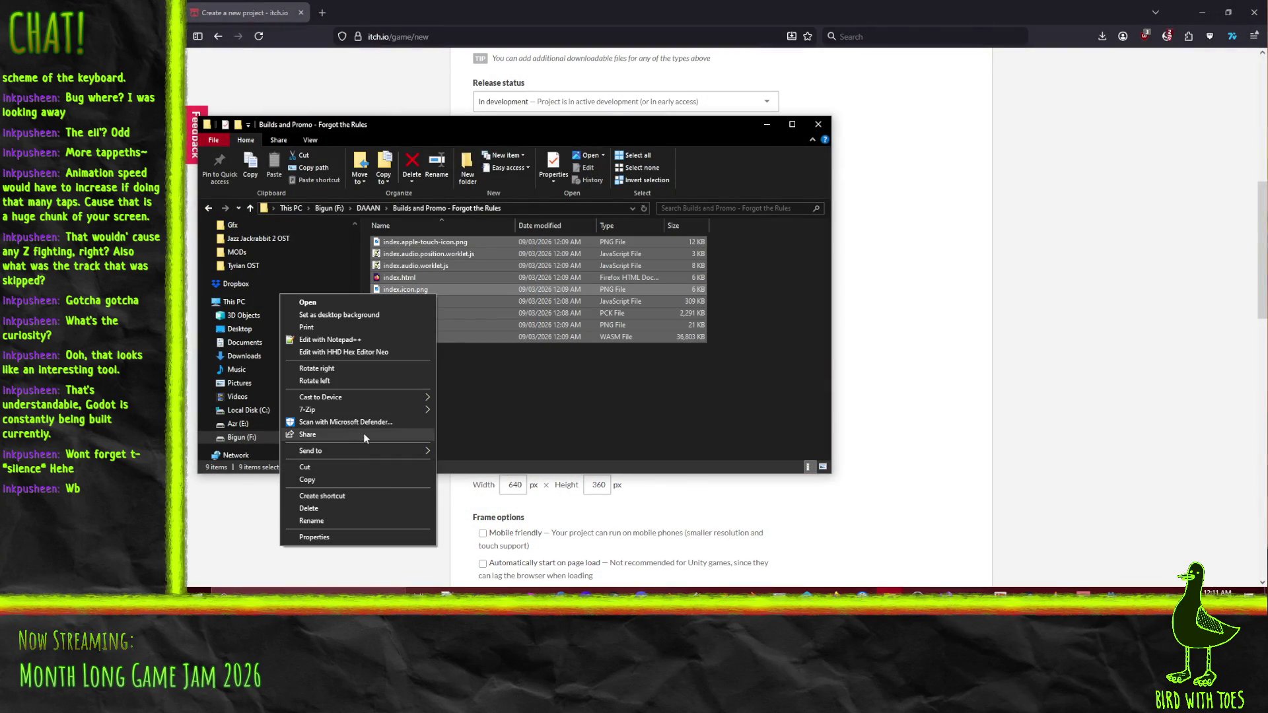
mouse_move(372, 414)
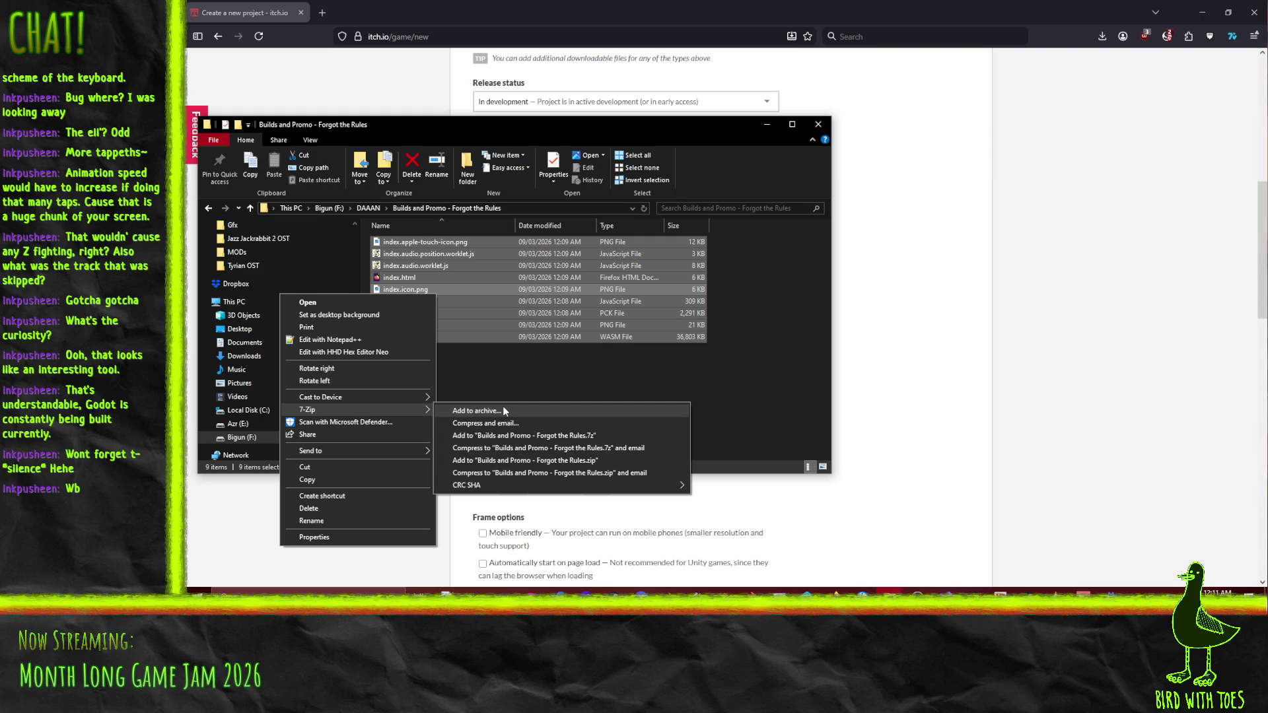
click(496, 461)
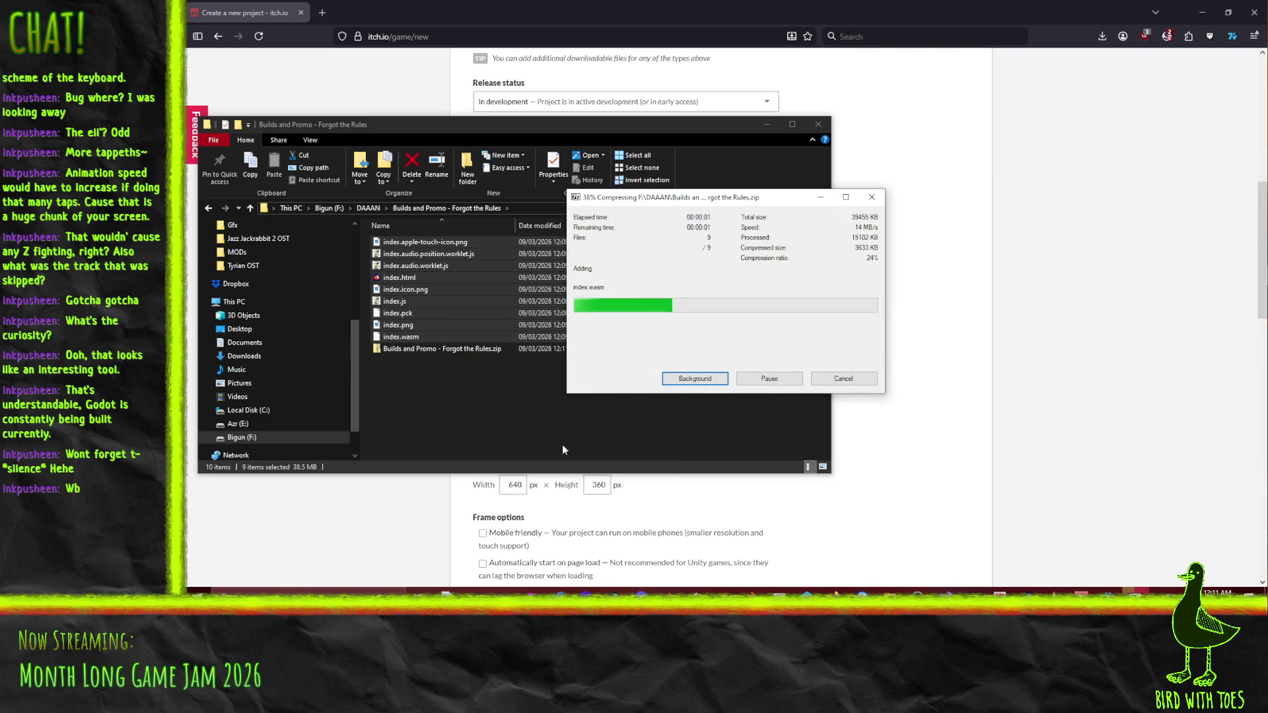
Rename the archive to Forgot the Rules.zip and reopen the itch.io file upload.
click(442, 243)
click(435, 242)
click(440, 242)
key(shift+Home)
key(Delete)
key(Return)
drag(470, 129, 994, 151)
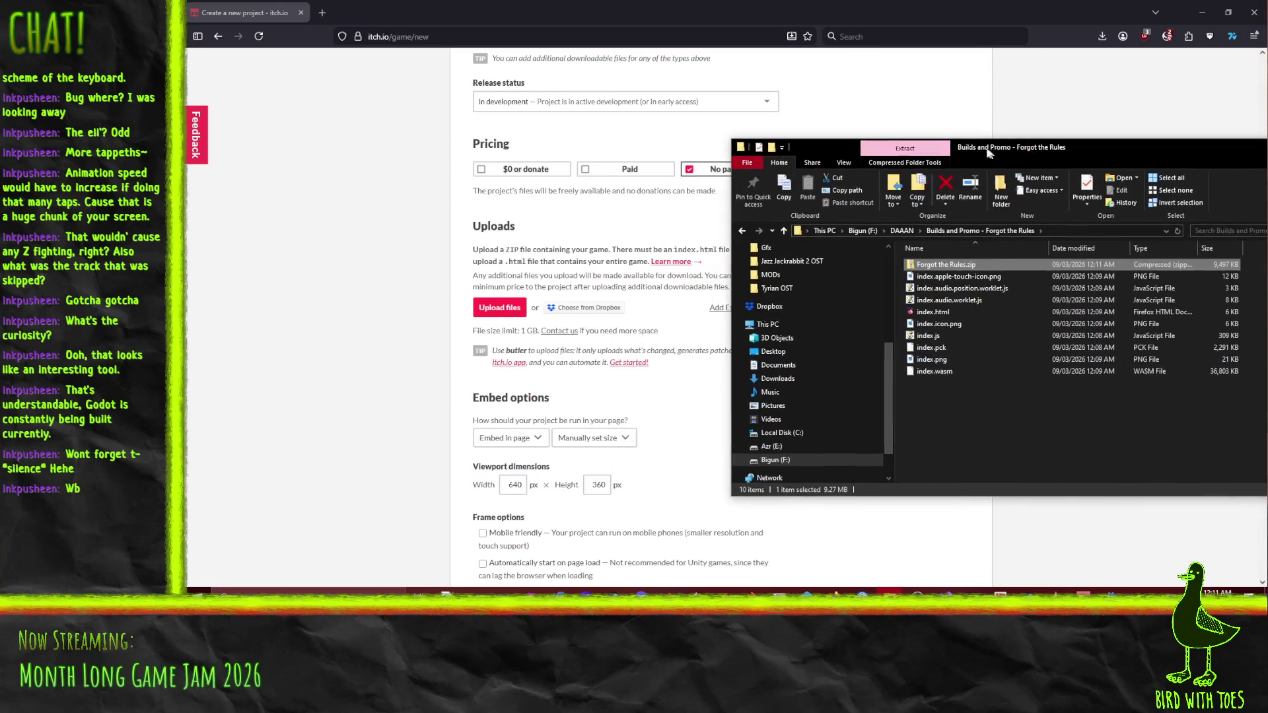
click(522, 312)
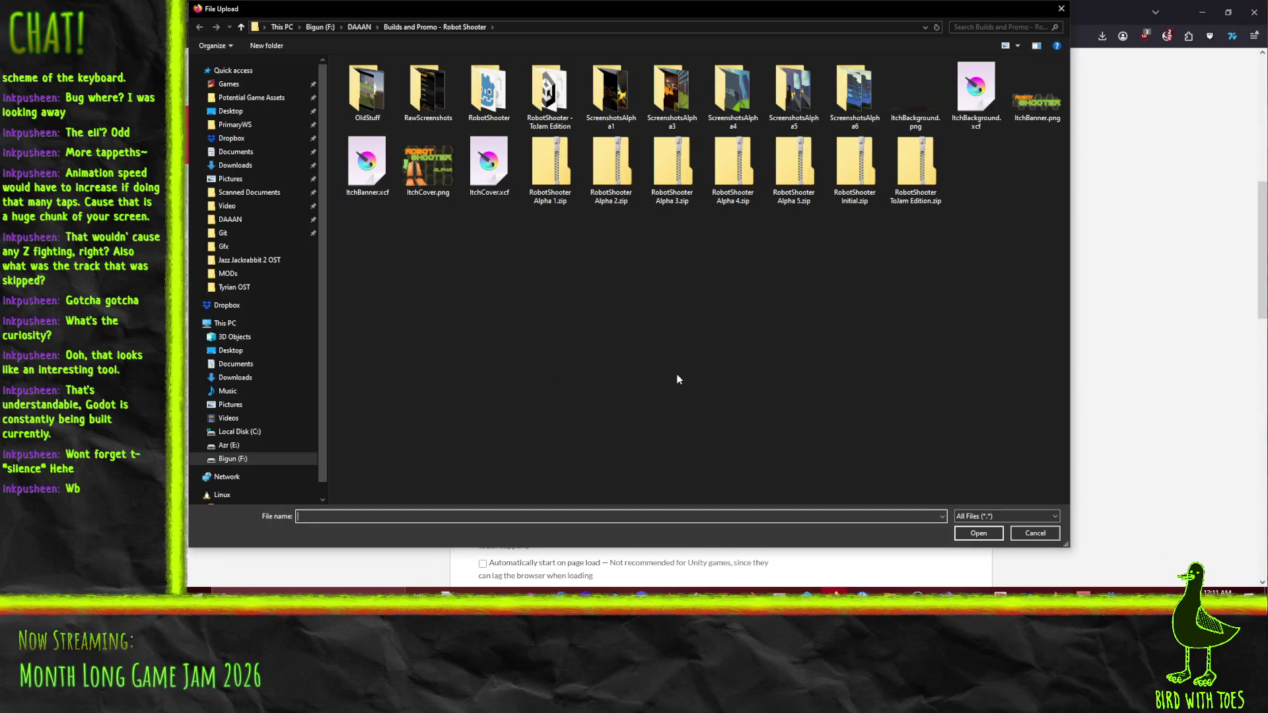
Upload Forgot the Rules.zip from the Forgot the Rules builds folder to the project.
click(356, 26)
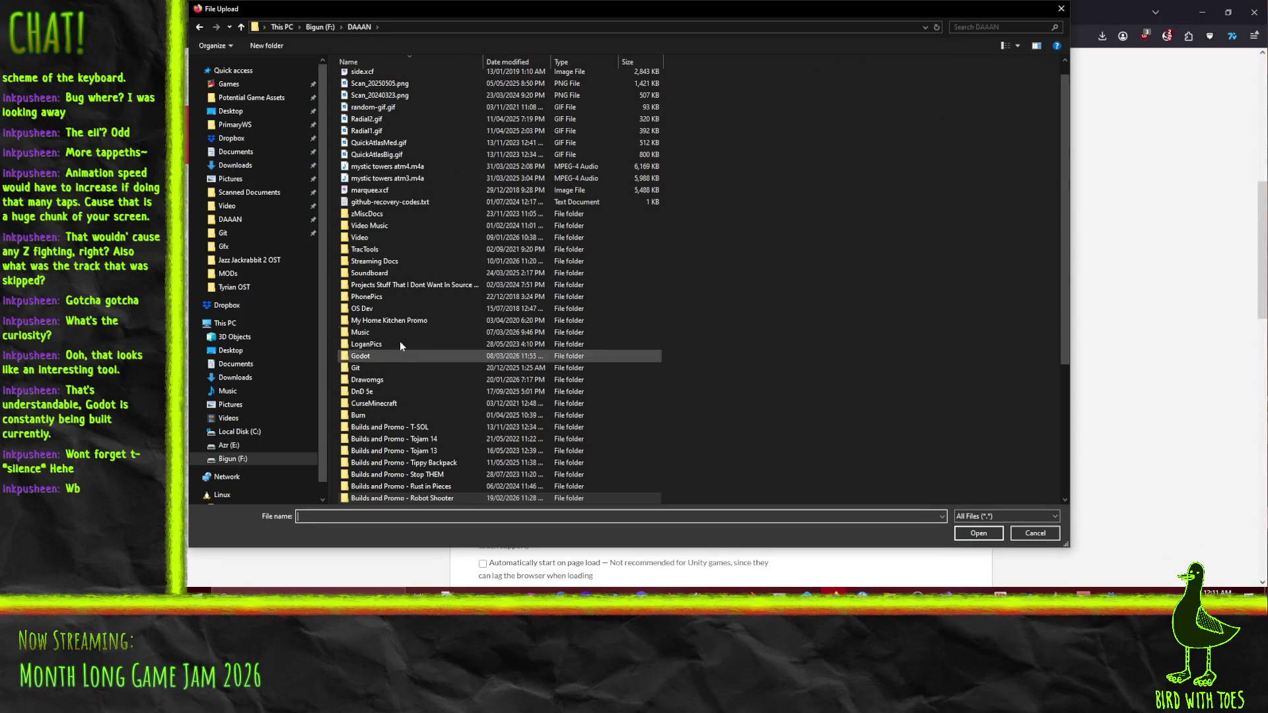
scroll(434, 407, down, 1)
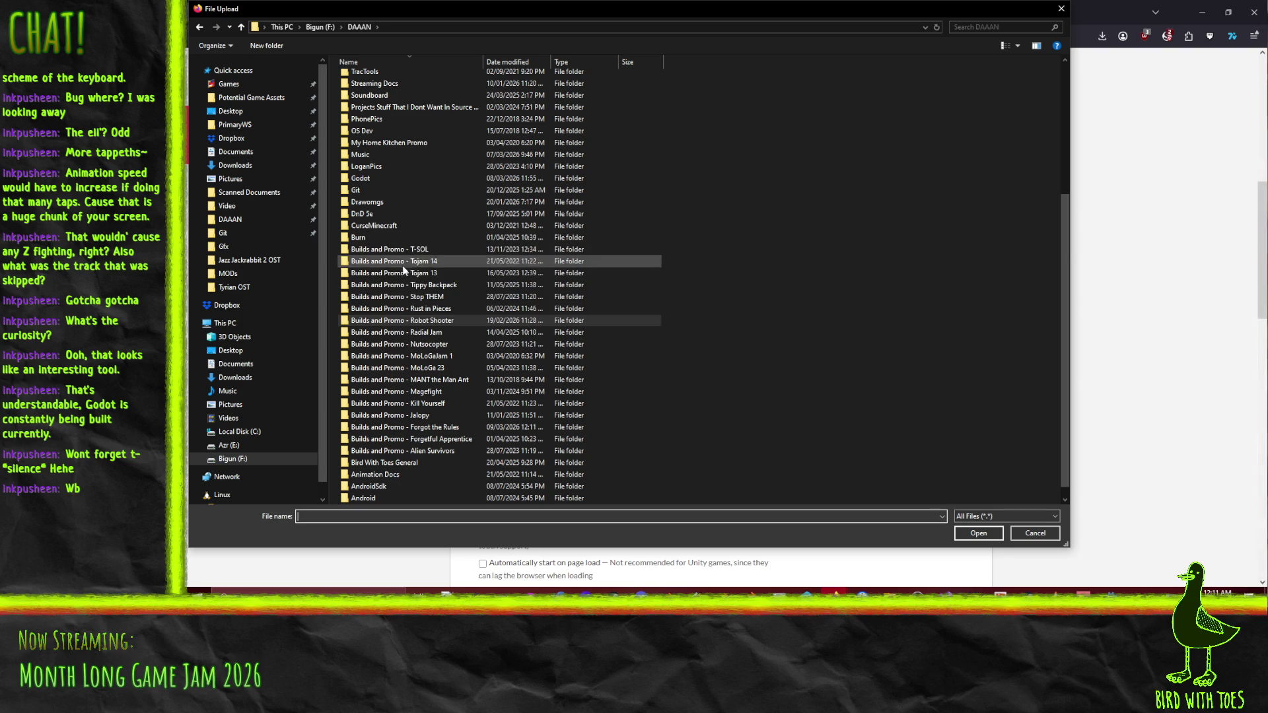
double_click(403, 428)
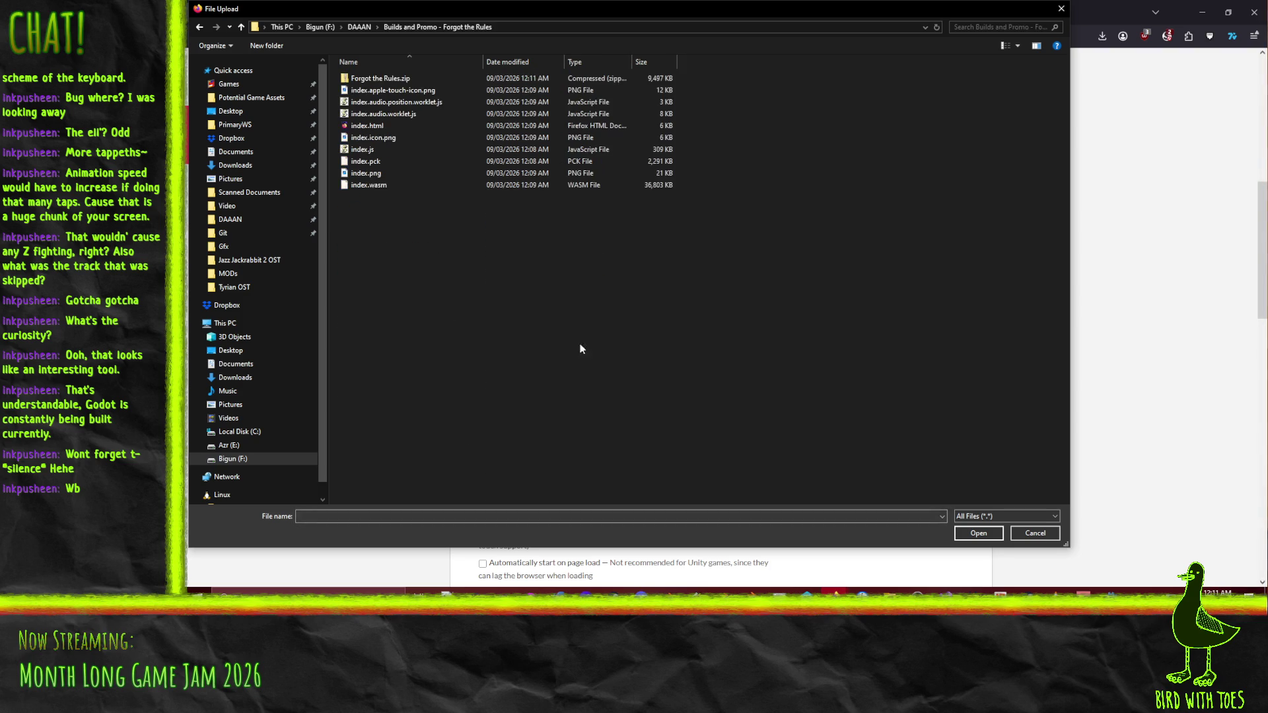
click(383, 80)
double_click(383, 79)
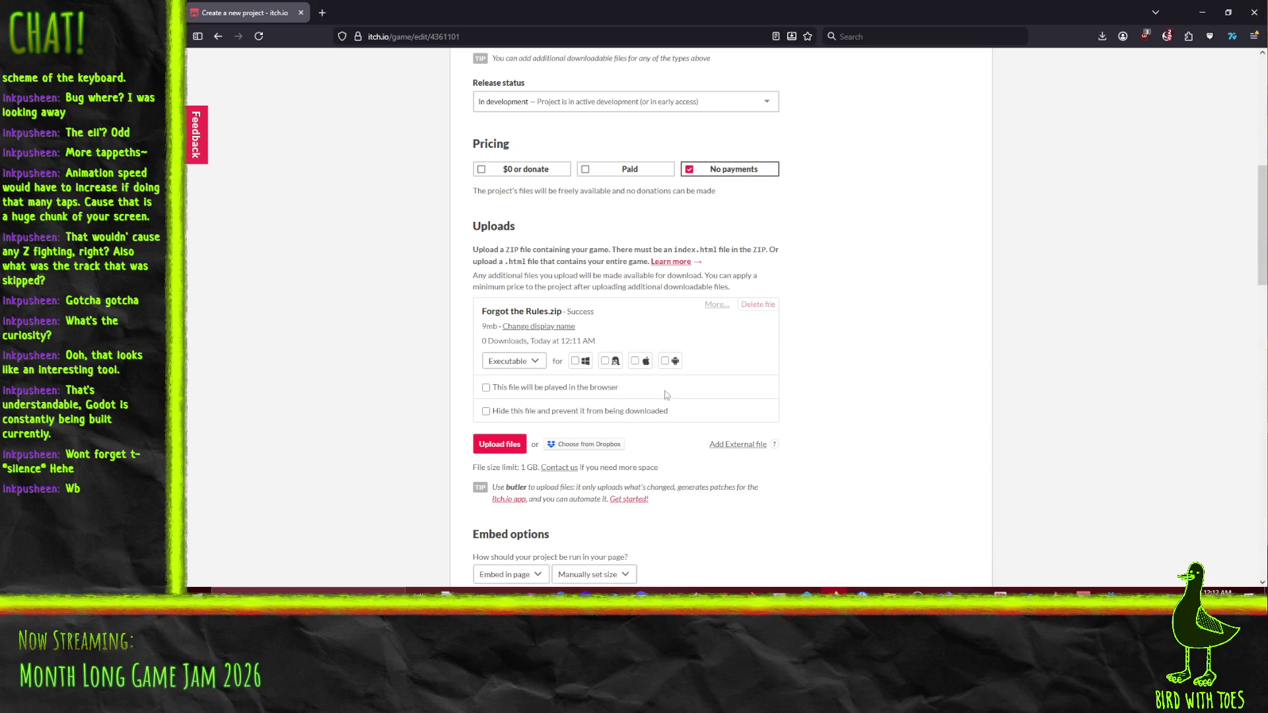
Keep the upload's file type as Executable and mark the zip to be played in the browser.
click(519, 363)
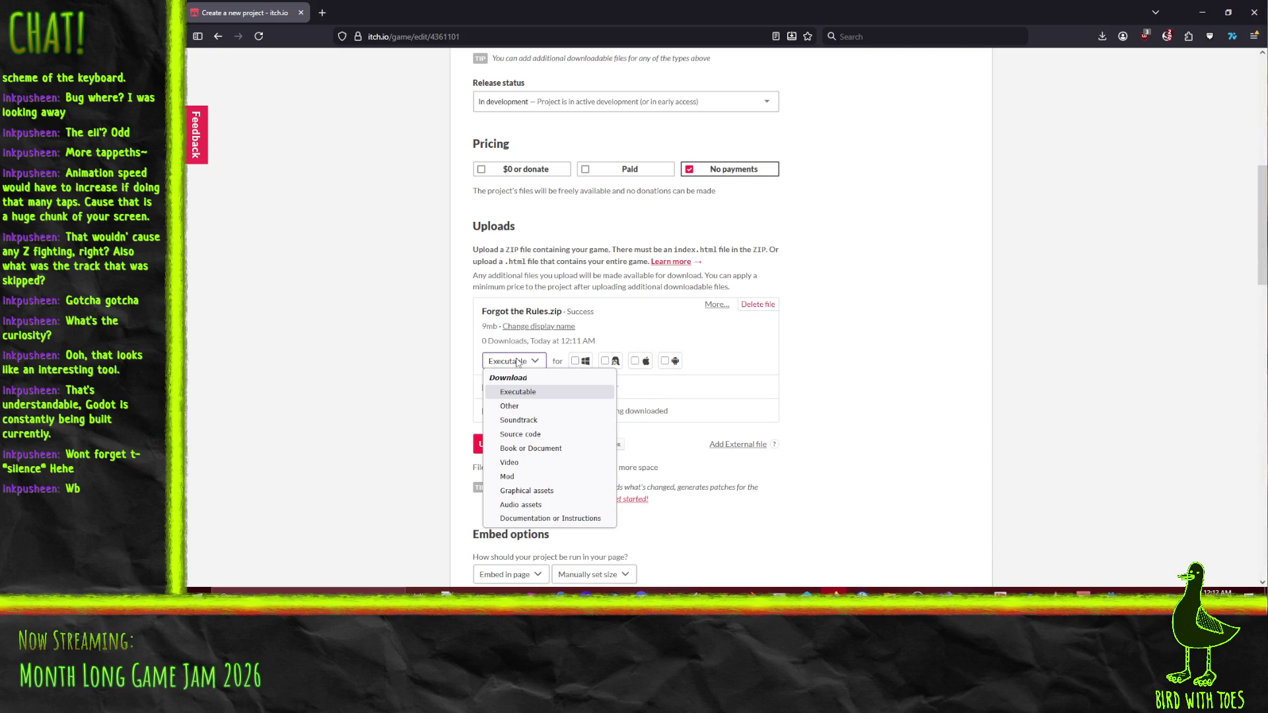
click(518, 363)
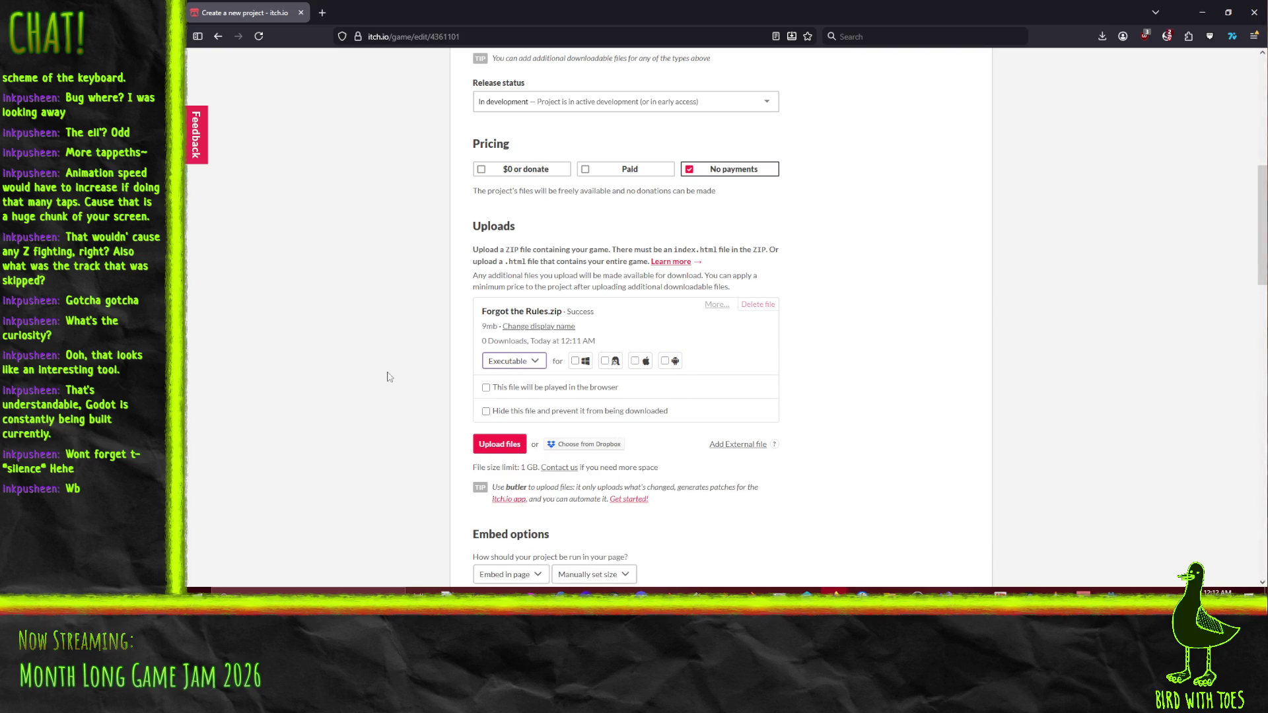
click(716, 305)
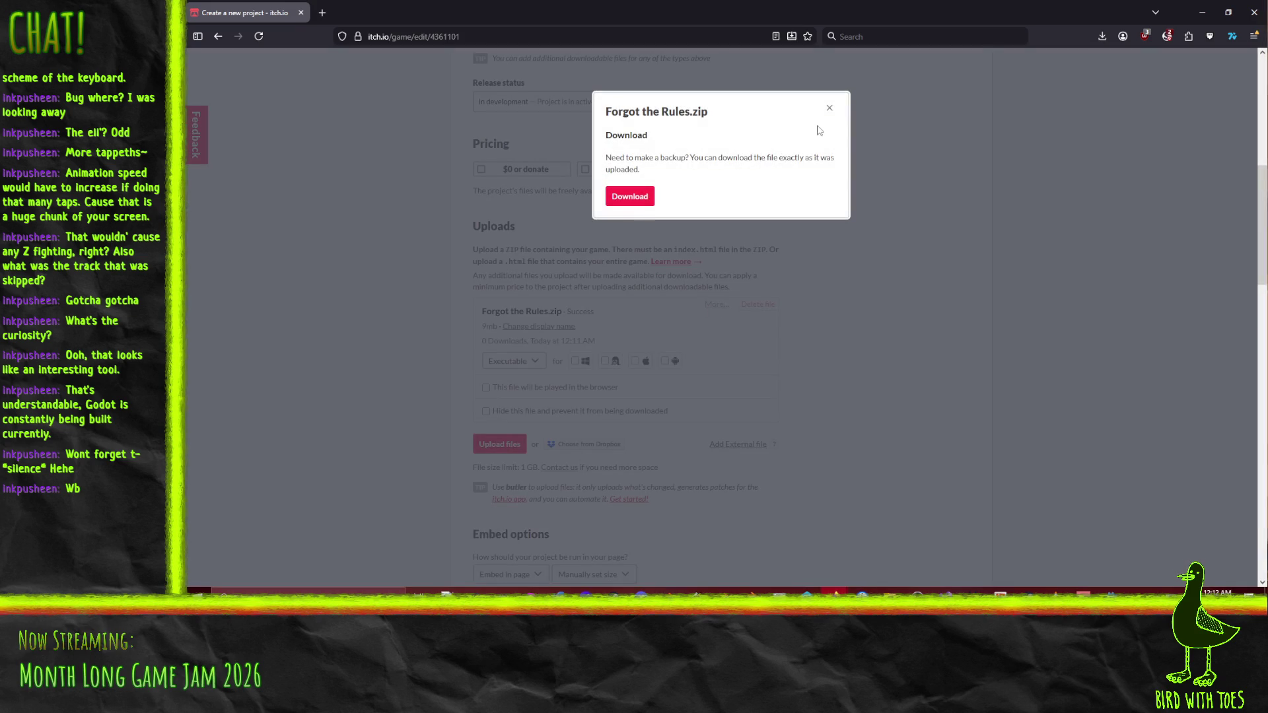
click(828, 109)
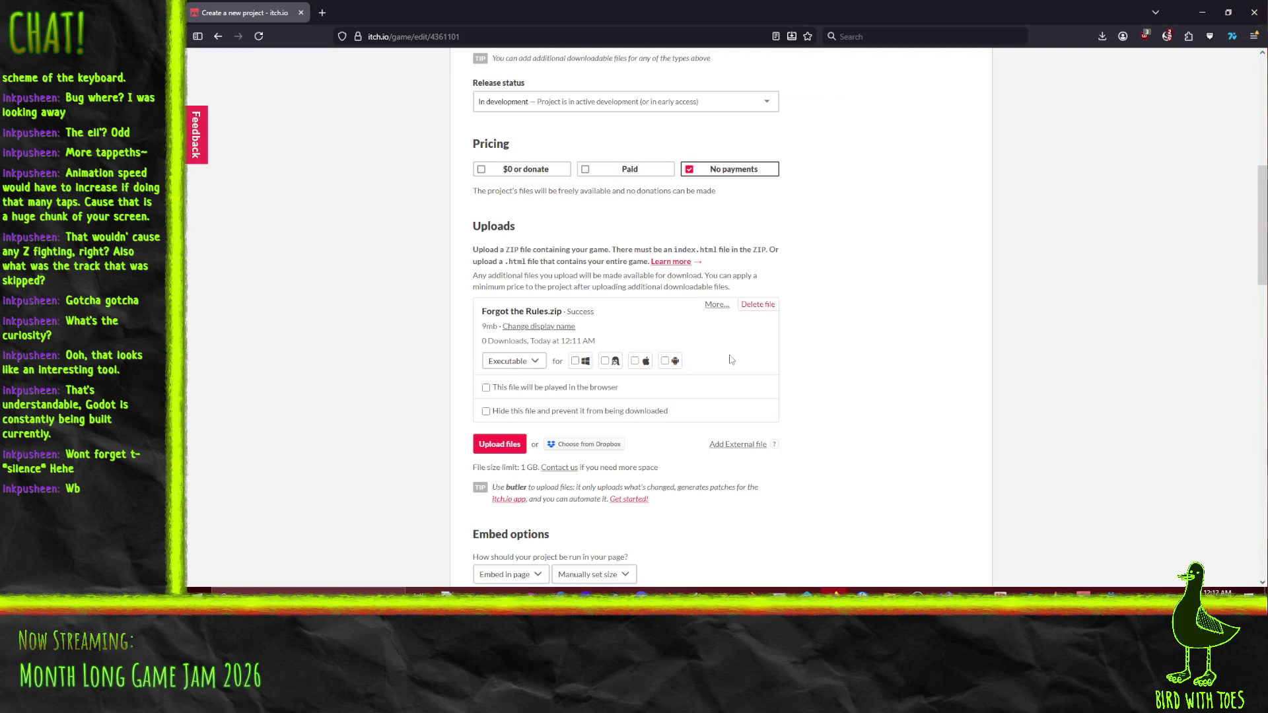
click(541, 361)
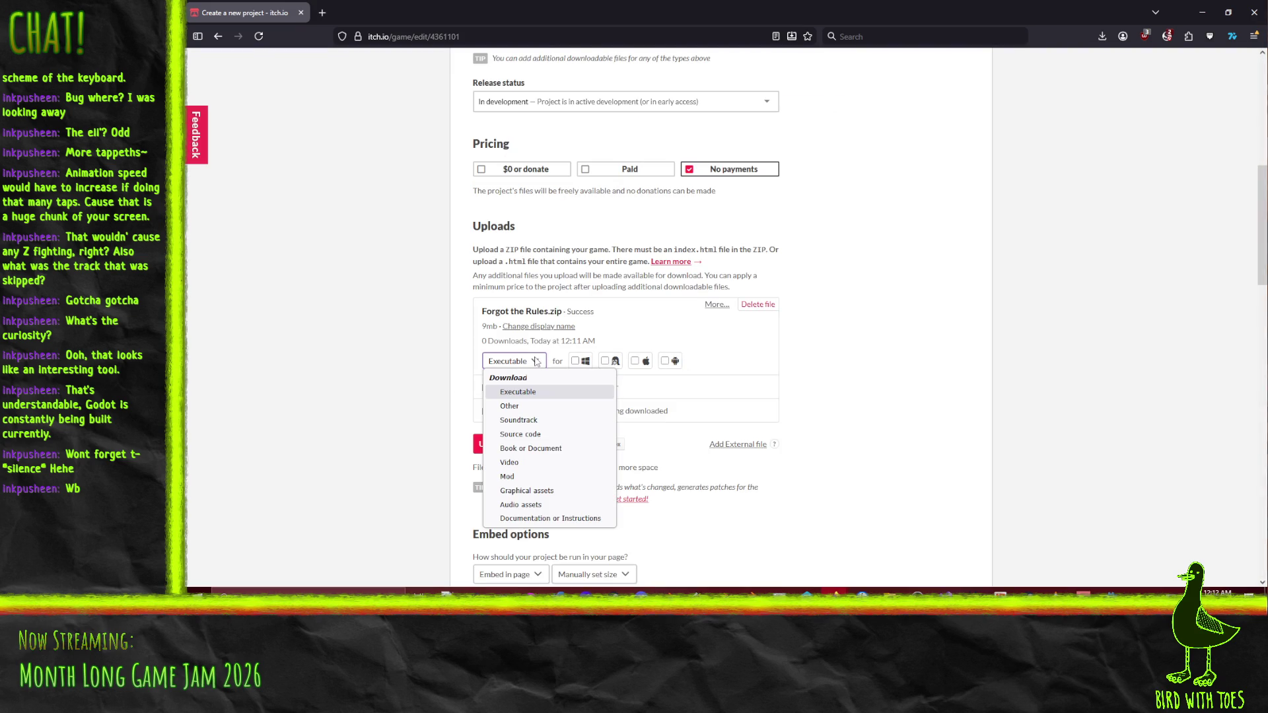
click(536, 361)
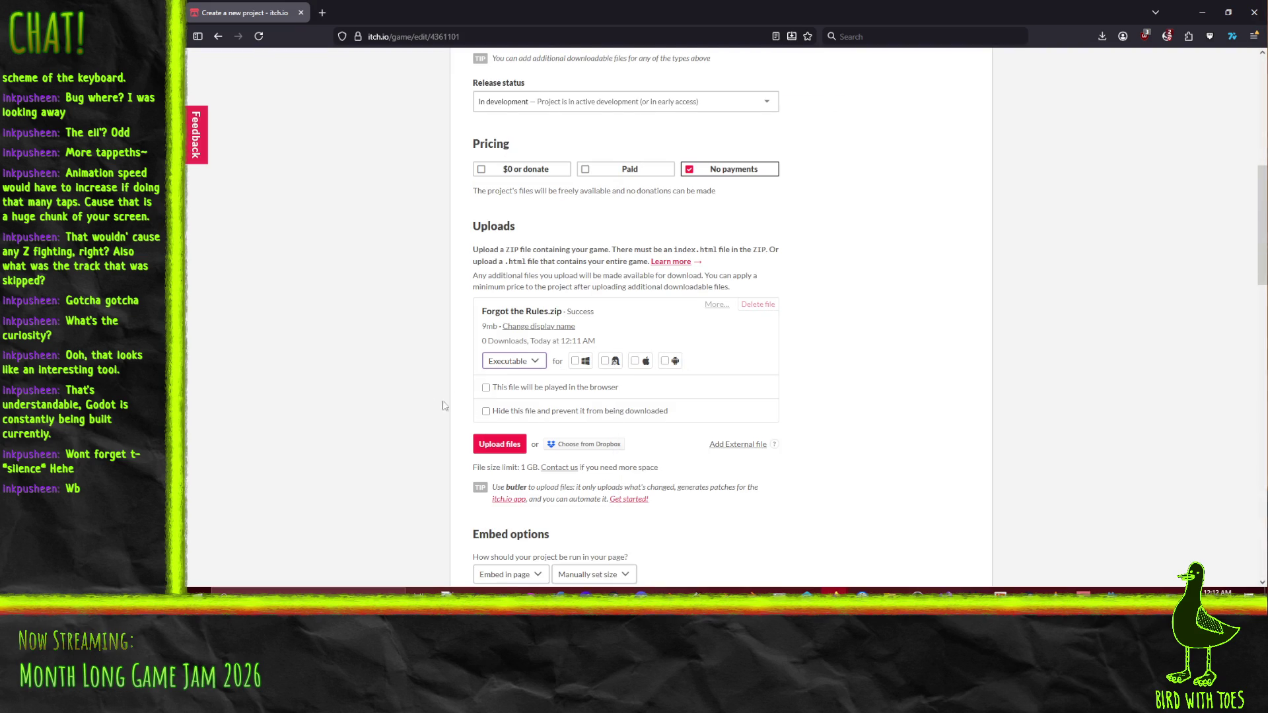
scroll(521, 395, down, 1)
click(487, 331)
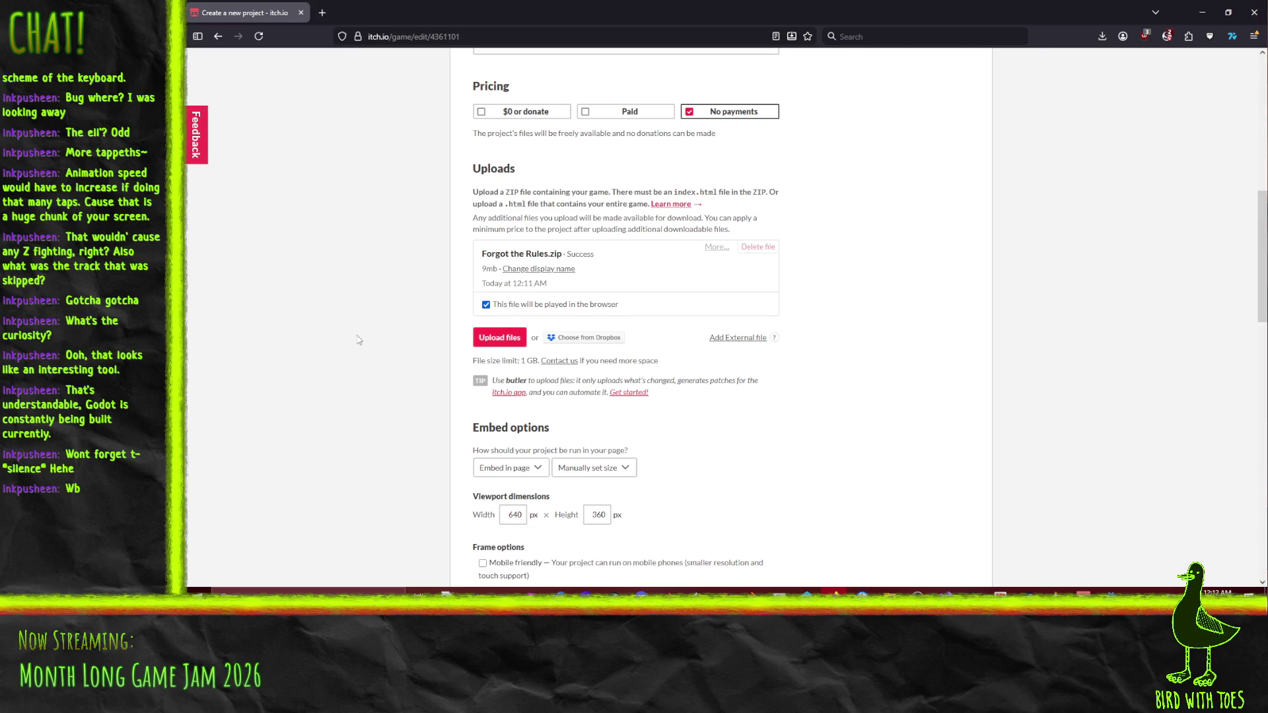
Set the embed viewport to 800 × 450 px and enable the fullscreen button option.
scroll(353, 327, down, 5)
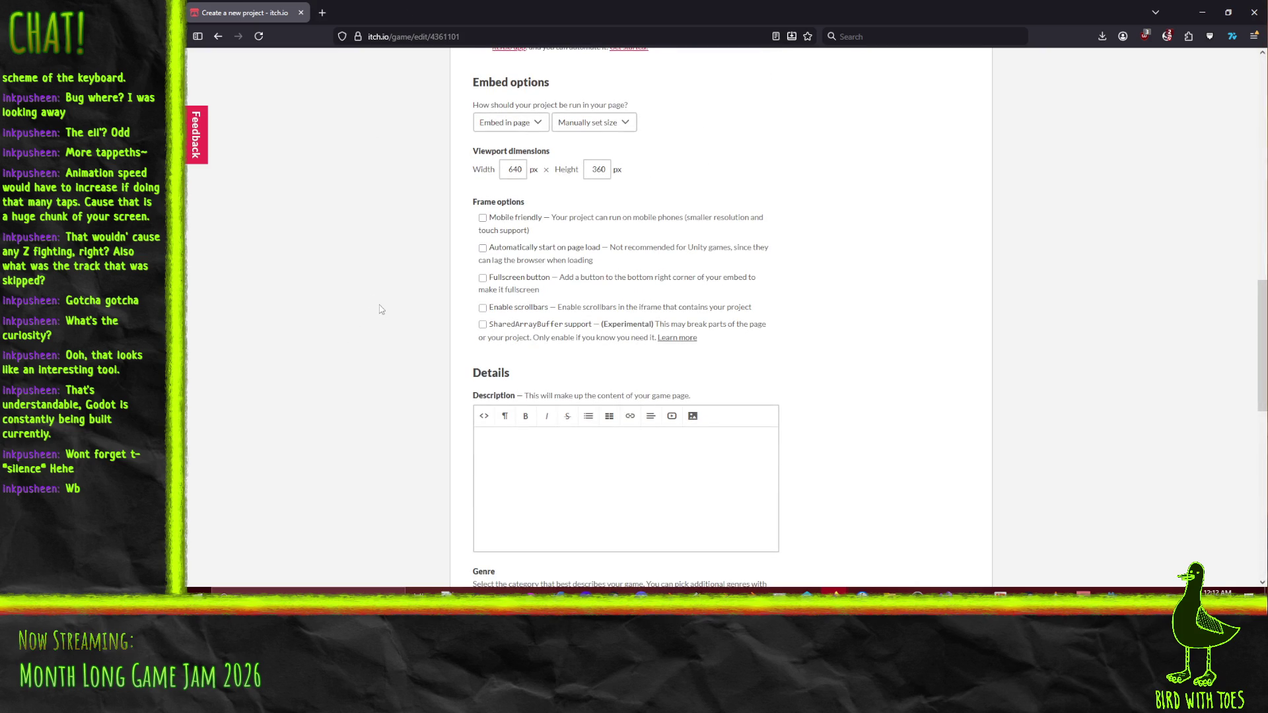
double_click(515, 169)
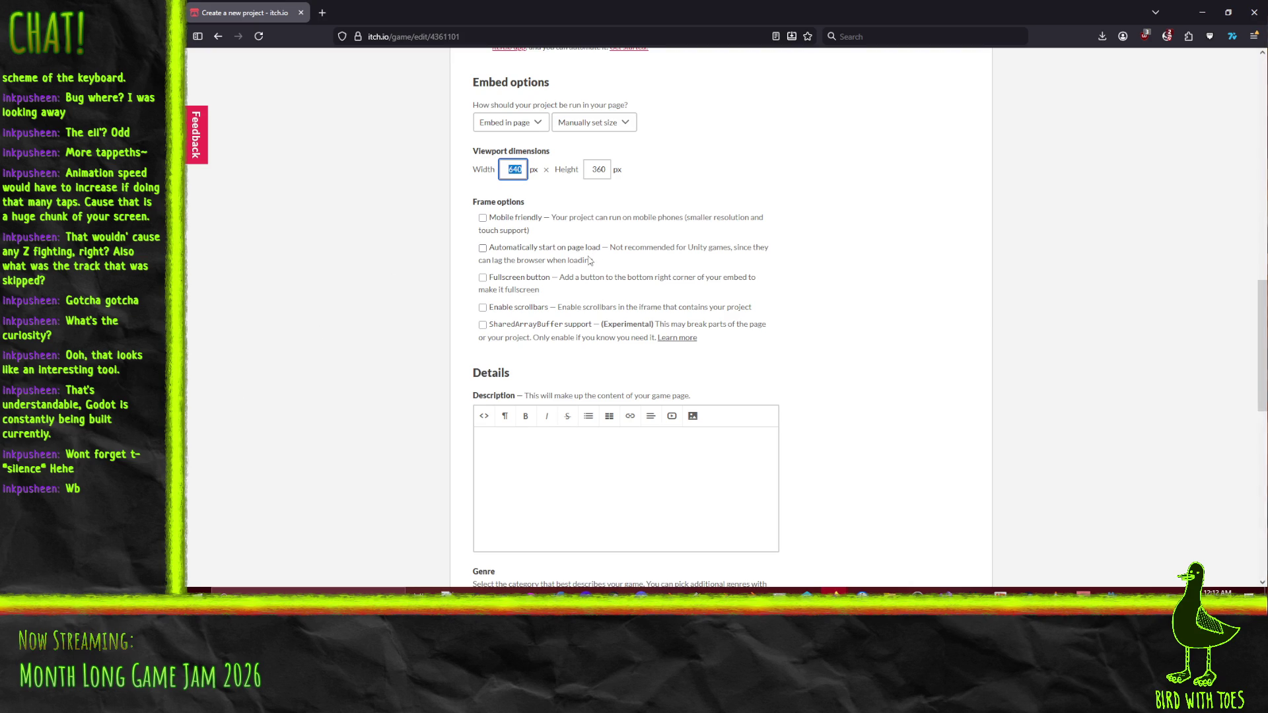
text(16)
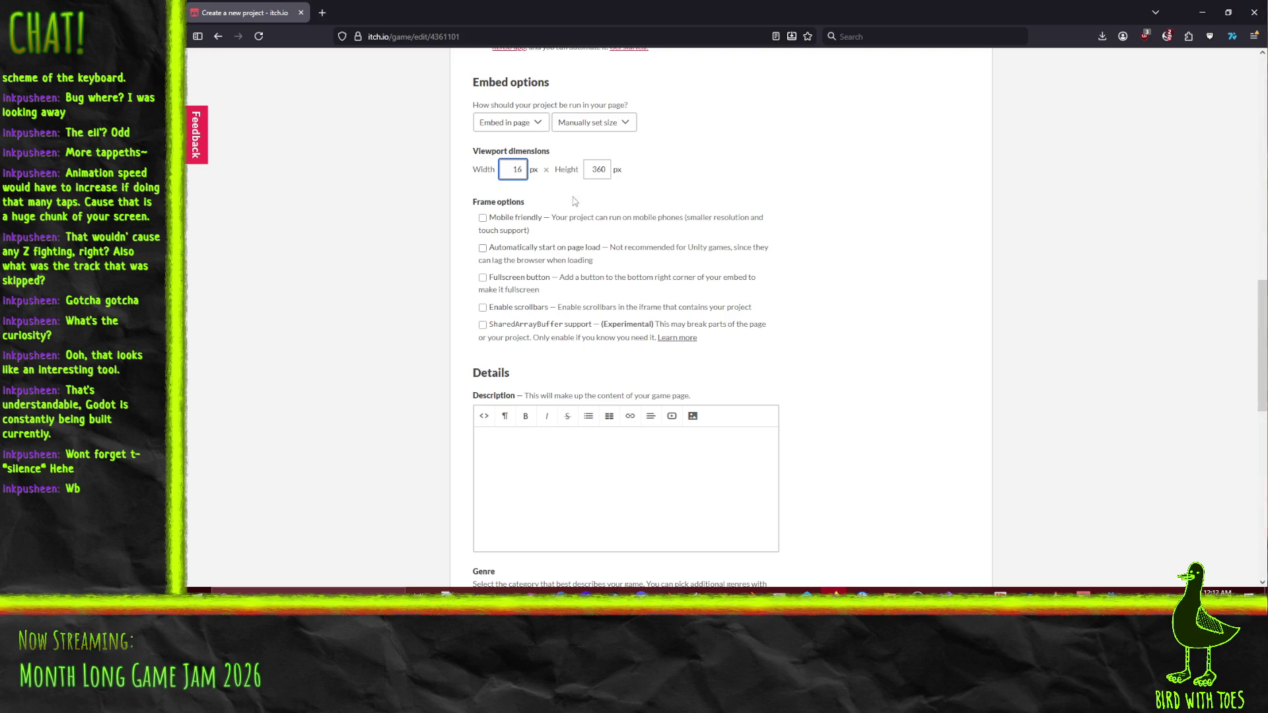
text(00)
key(Tab)
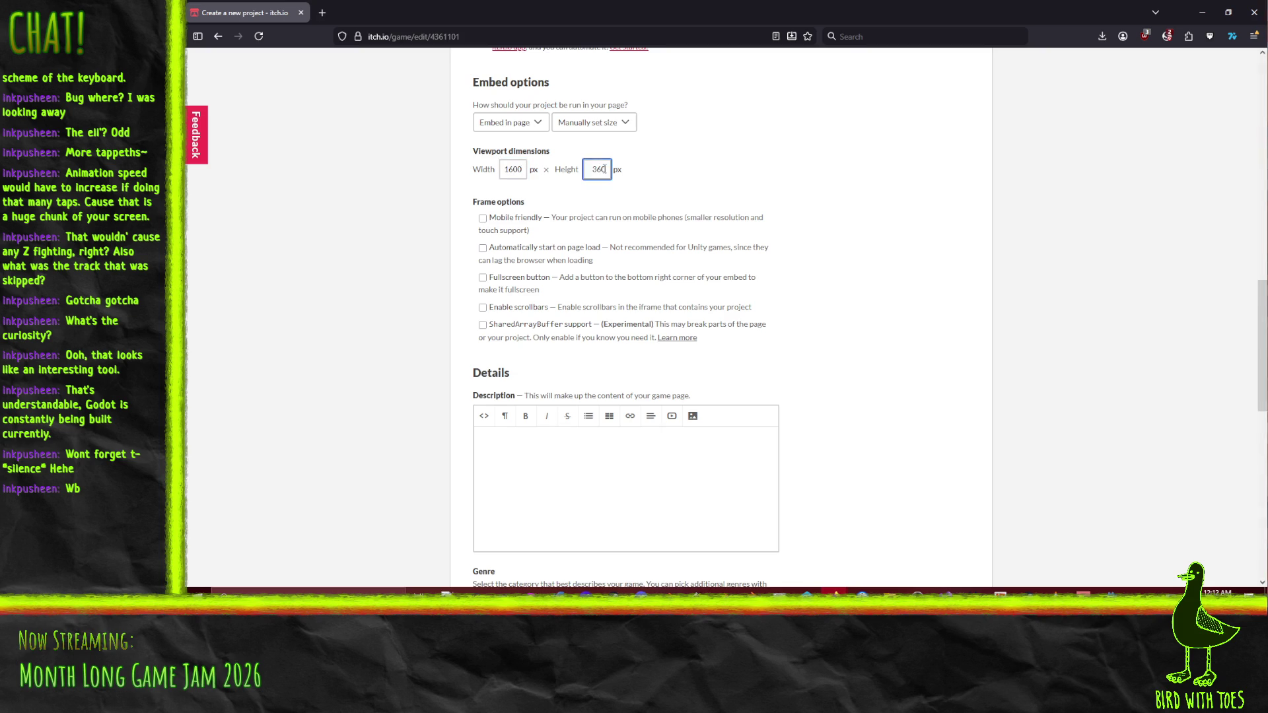
key(shift+Tab)
text(800)
key(Tab)
text(450)
click(382, 277)
click(483, 278)
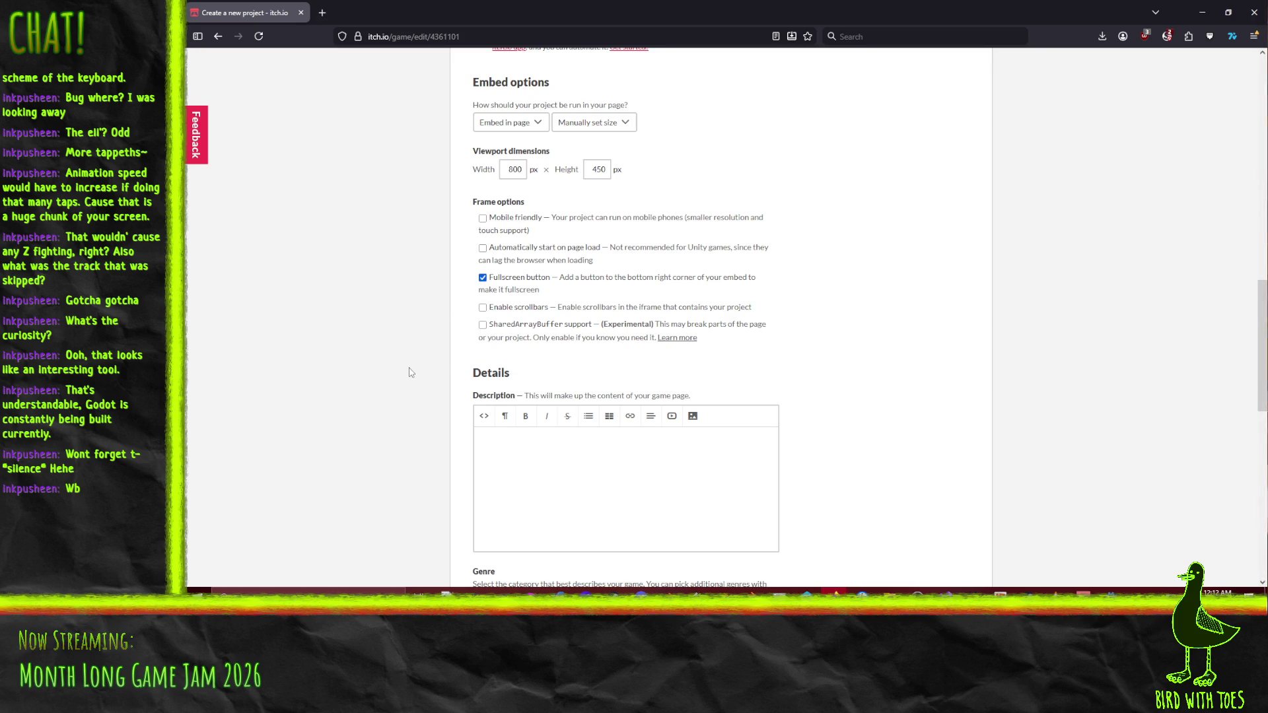
scroll(406, 373, down, 4)
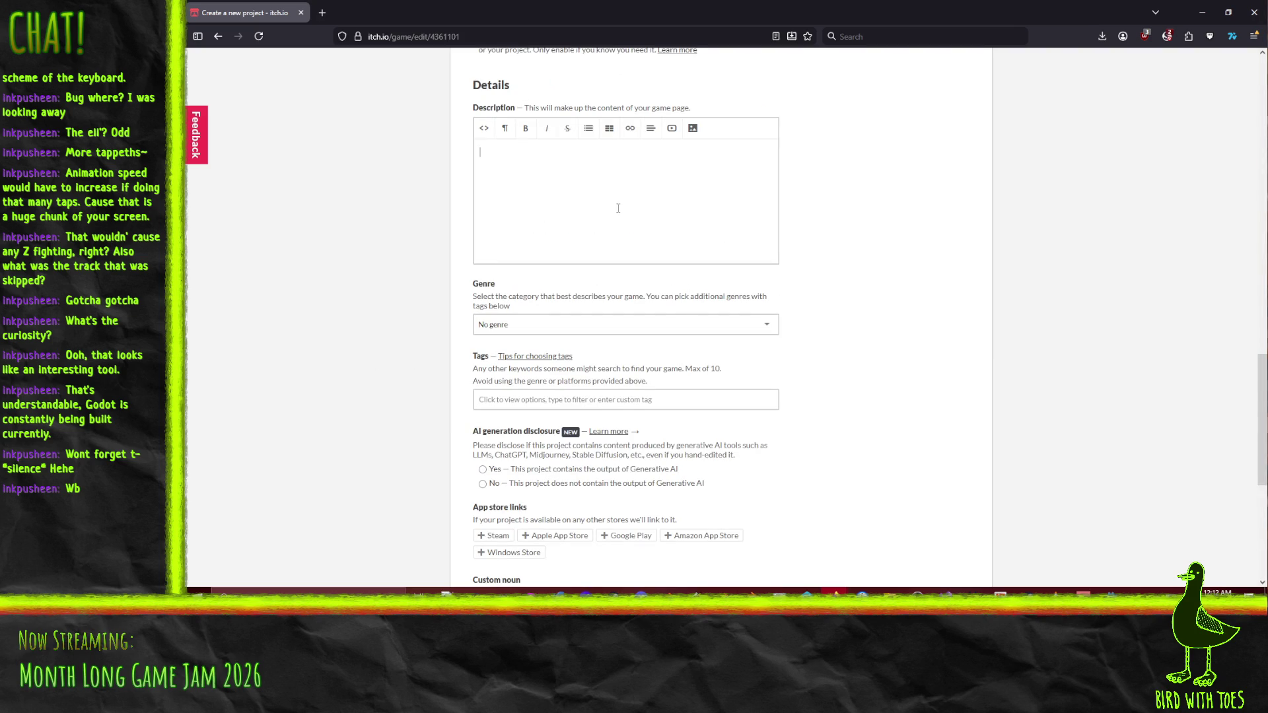
Write an in-development note about the 'Something is Missing' jam theme, plus 'WASD - Move' and EQ1234 control lines.
text(Currently)
text( in development)
key(Return)
text(WASD - Move)
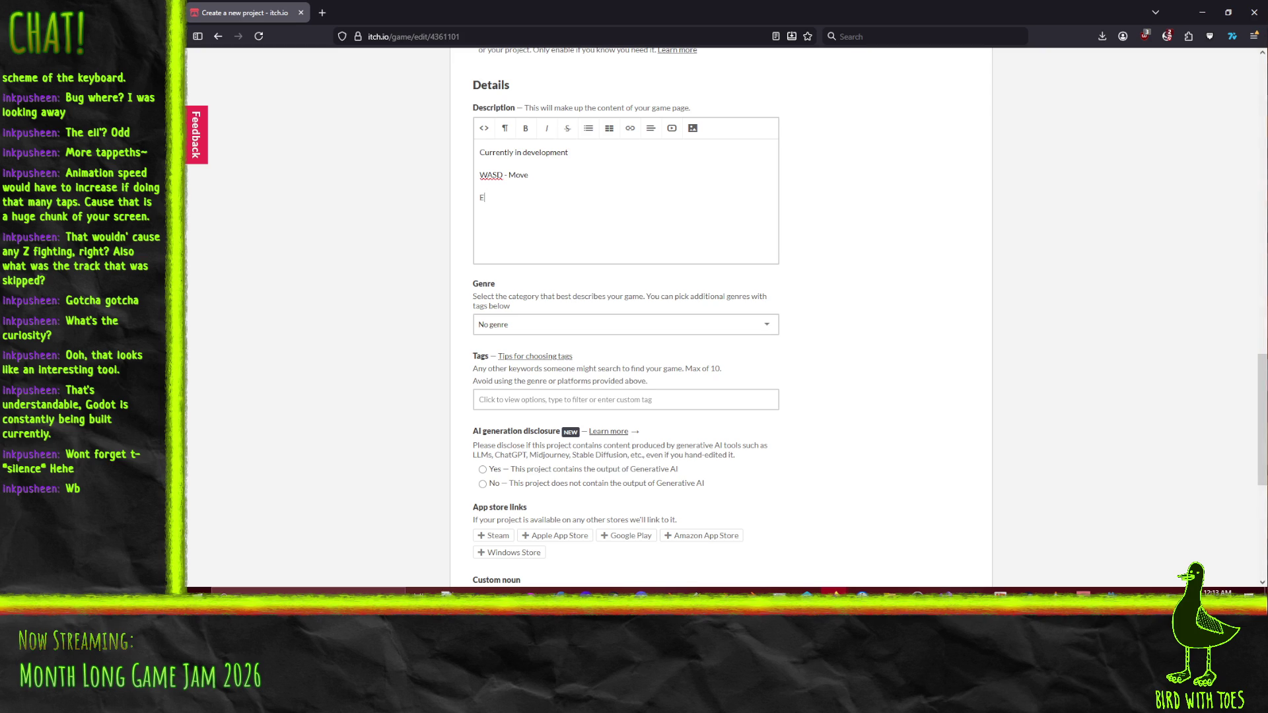
text(1234 - N)
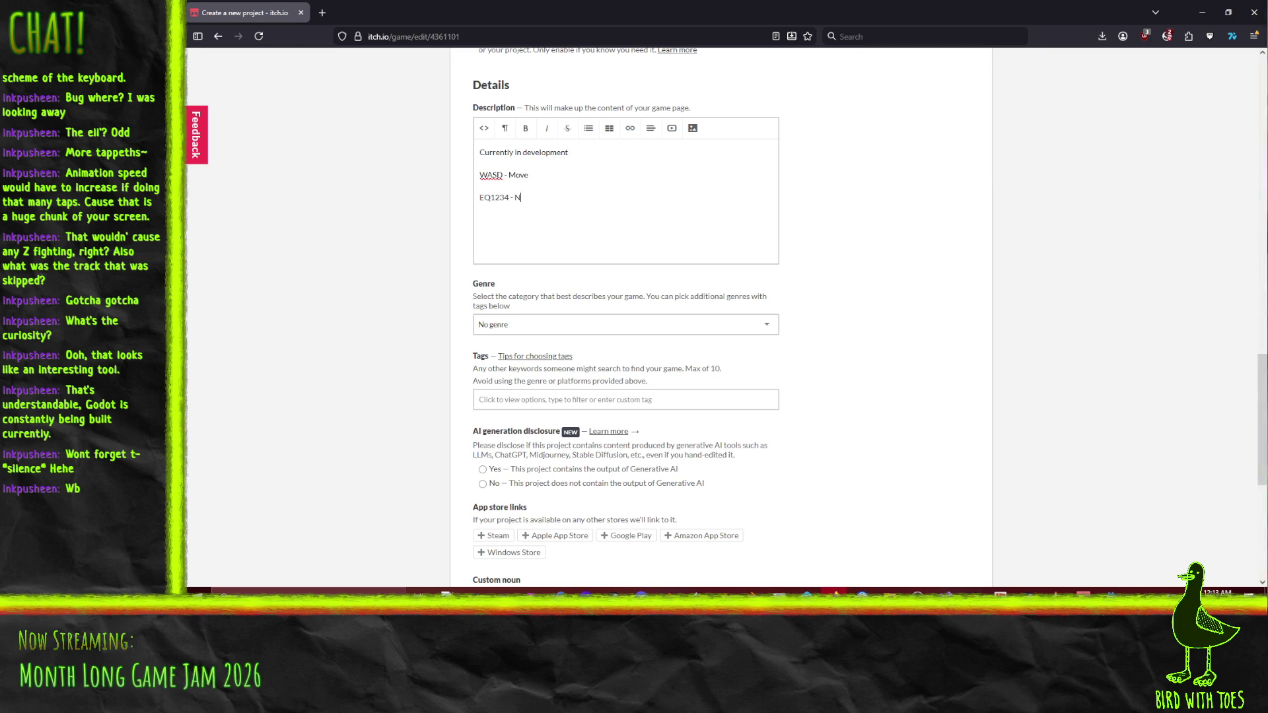
text(ur,)
text(e)
text(The rule)
text(s are miss)
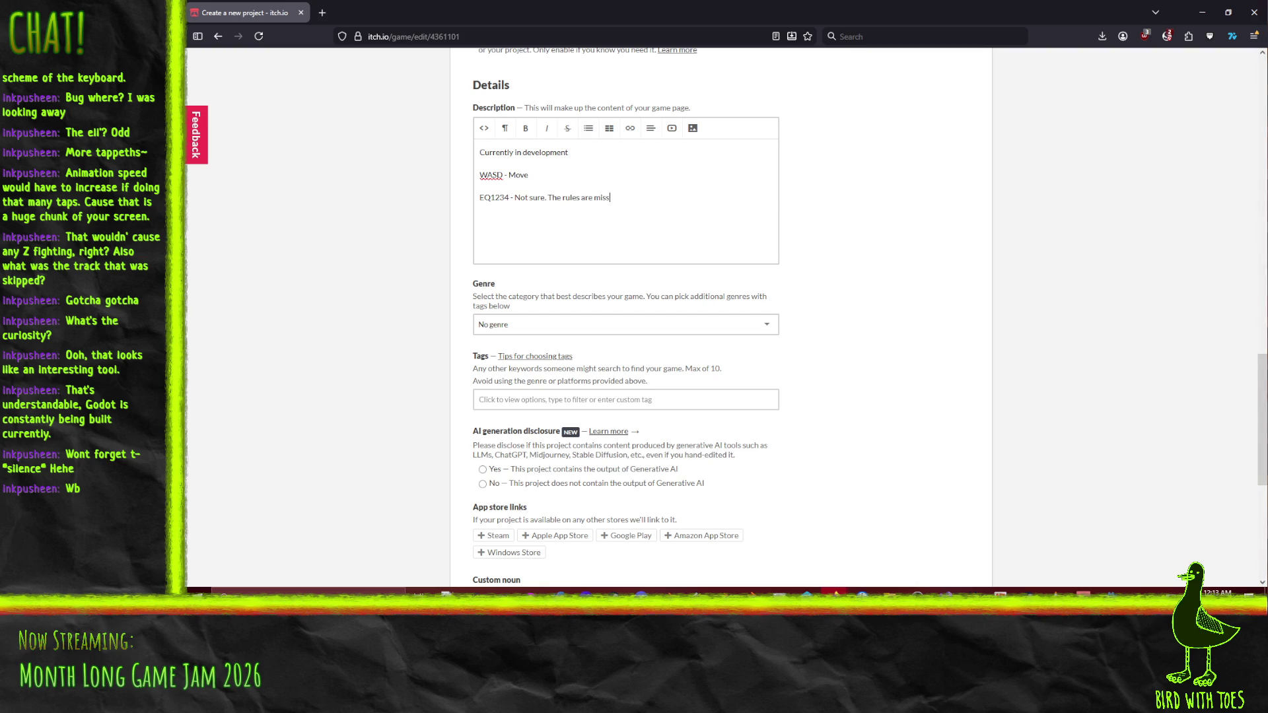
text(you'll have )
text(to figure )
text(it out)
text( Crea)
text(gam)
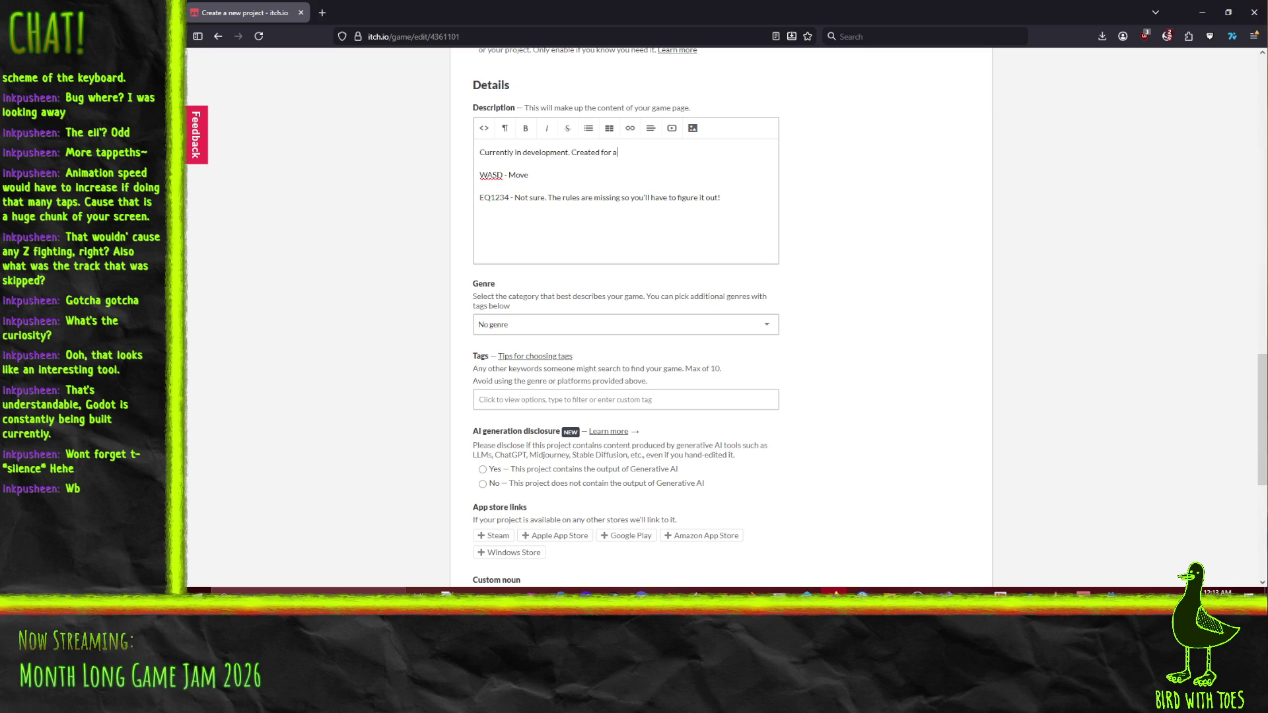
text(m with the t)
text(heme)
text(Something)
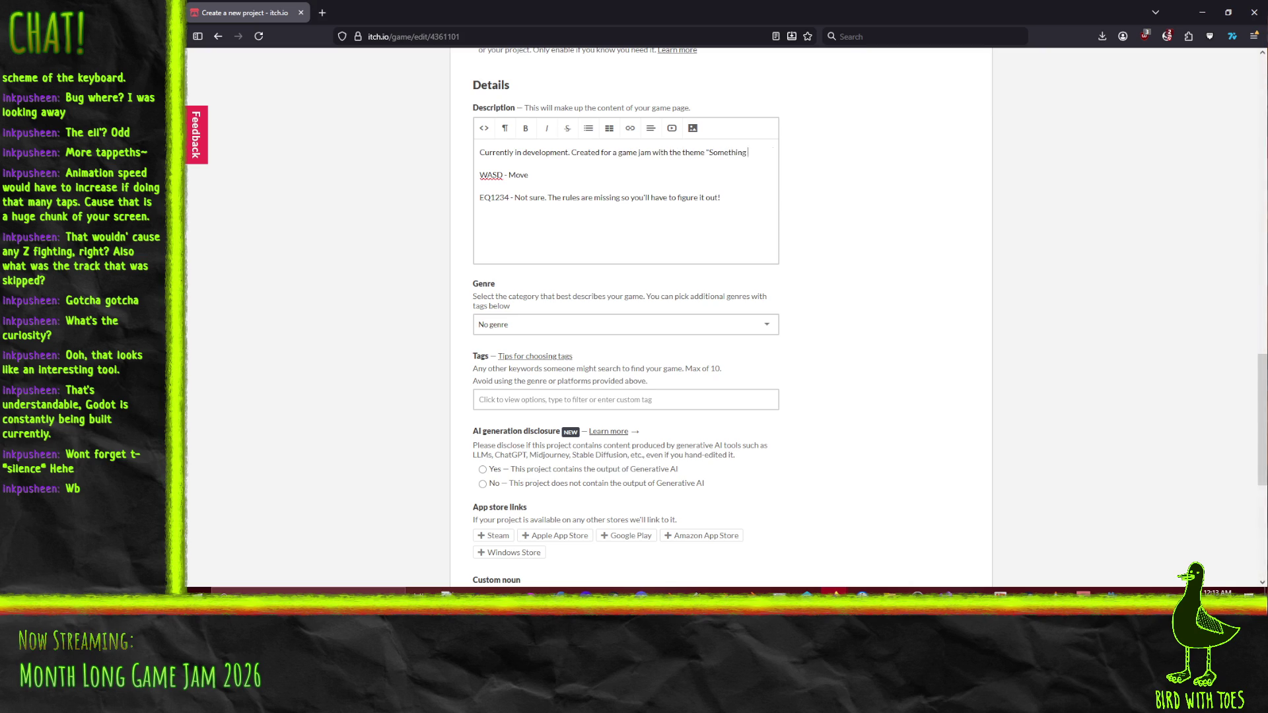
text( is Missing)
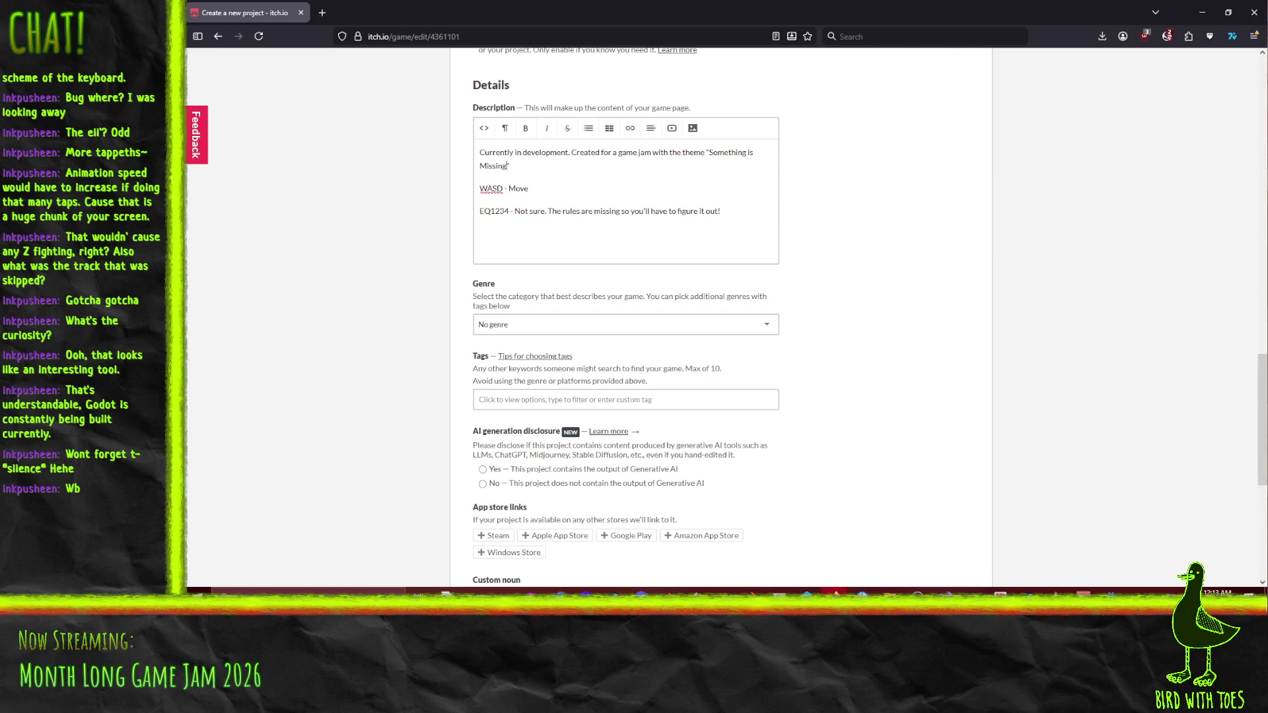
text( this cas)
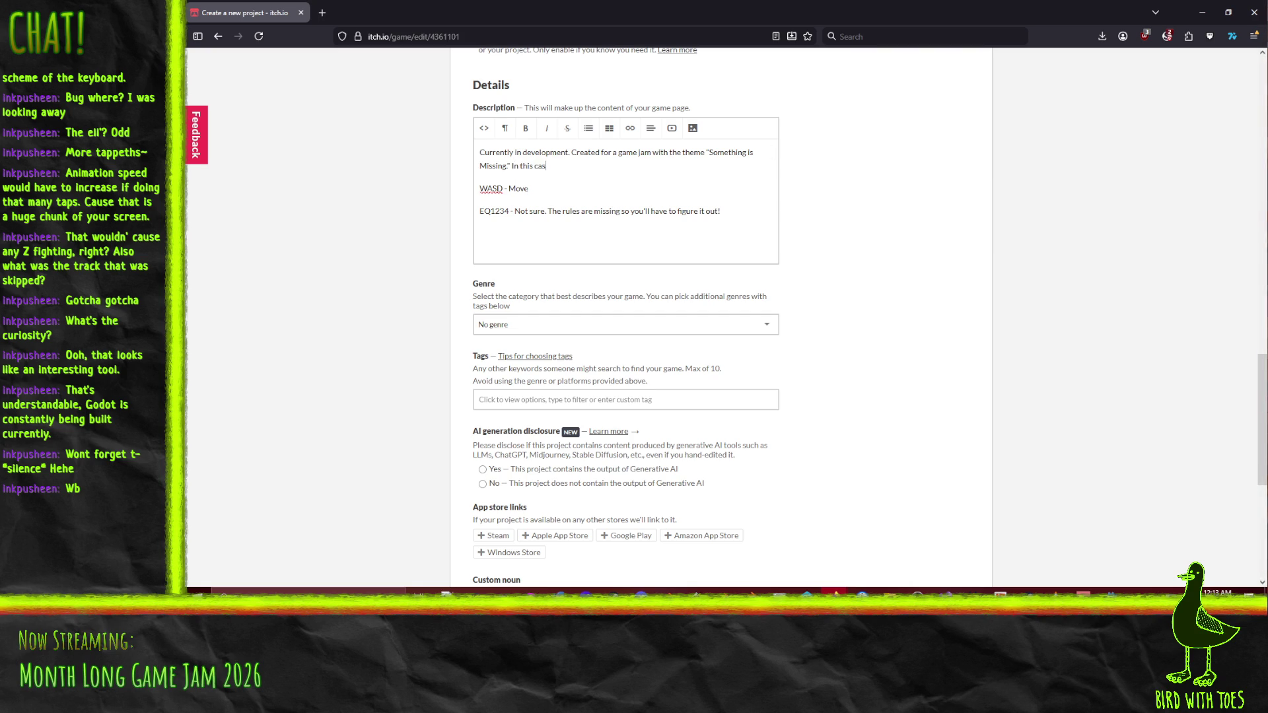
text(what is missing is the rules and most )
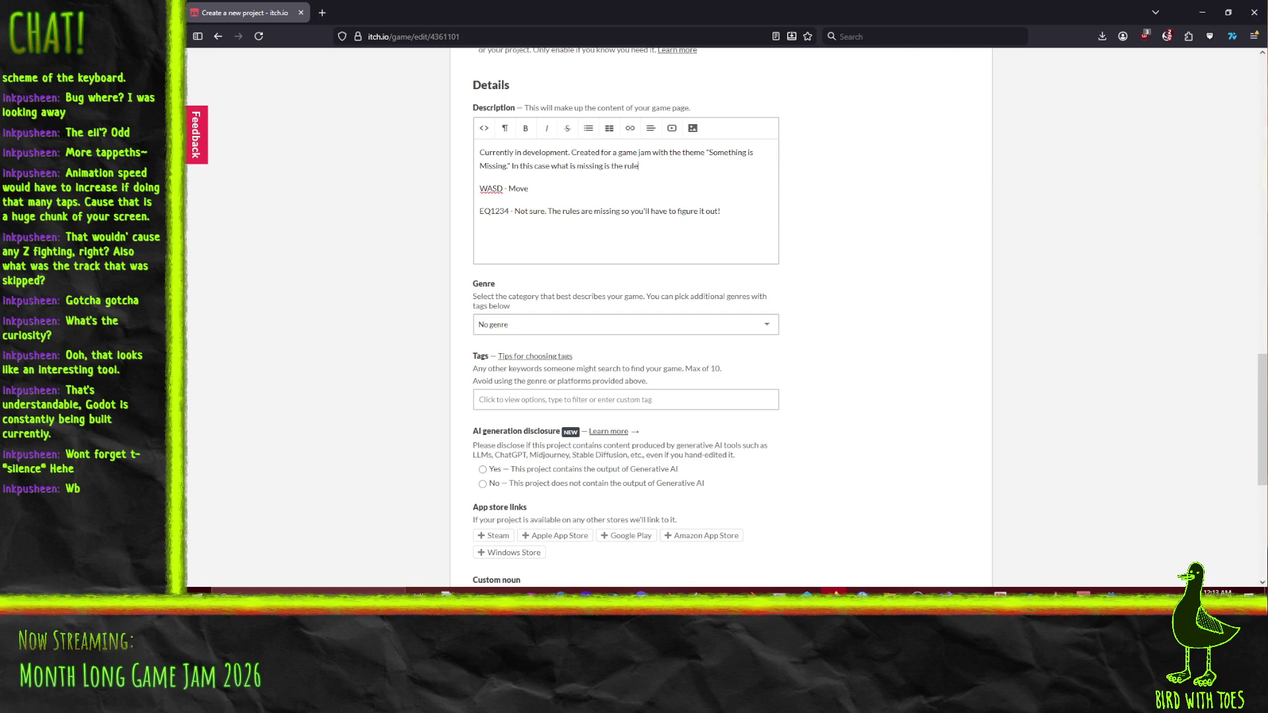
text(of the inst)
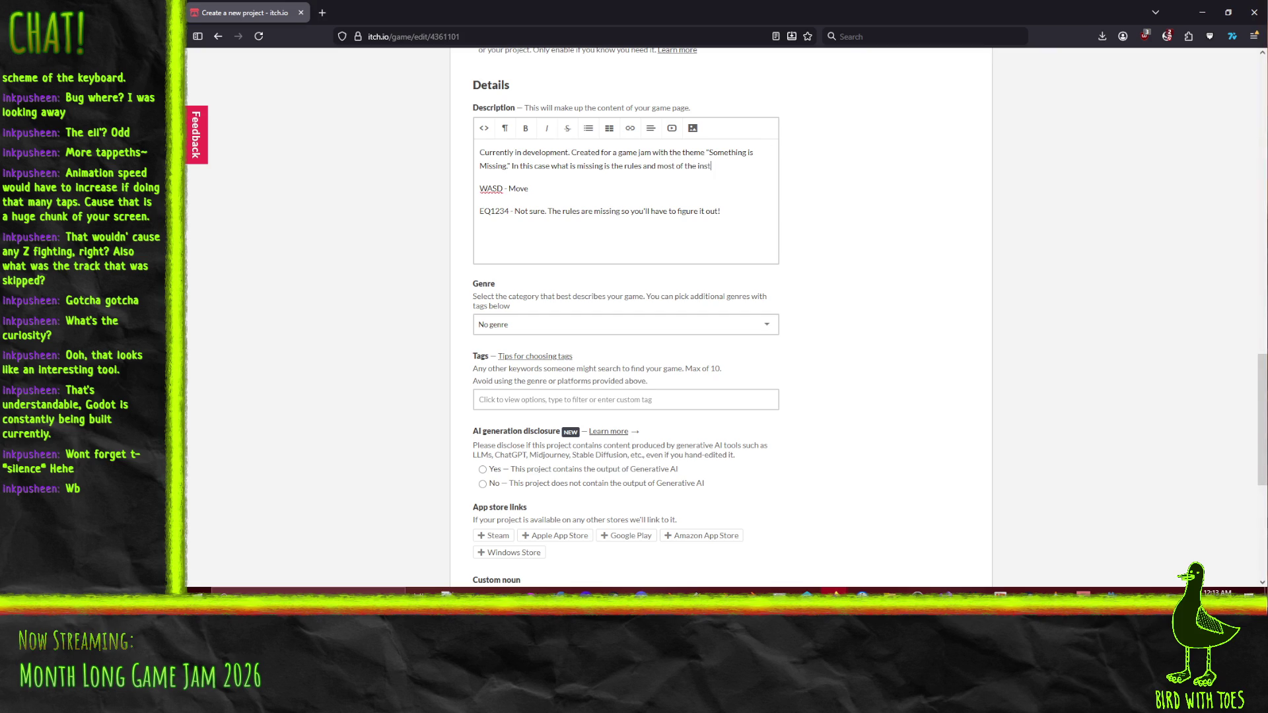
text(ons. Oops.)
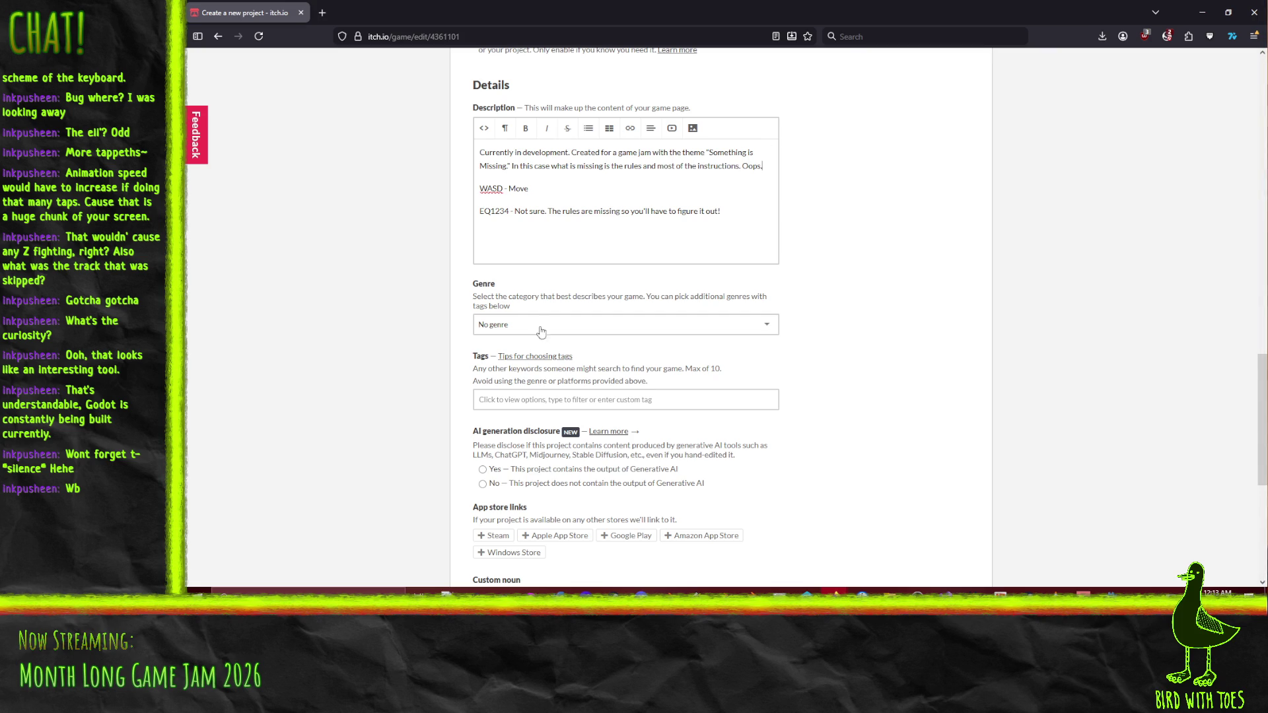
click(540, 329)
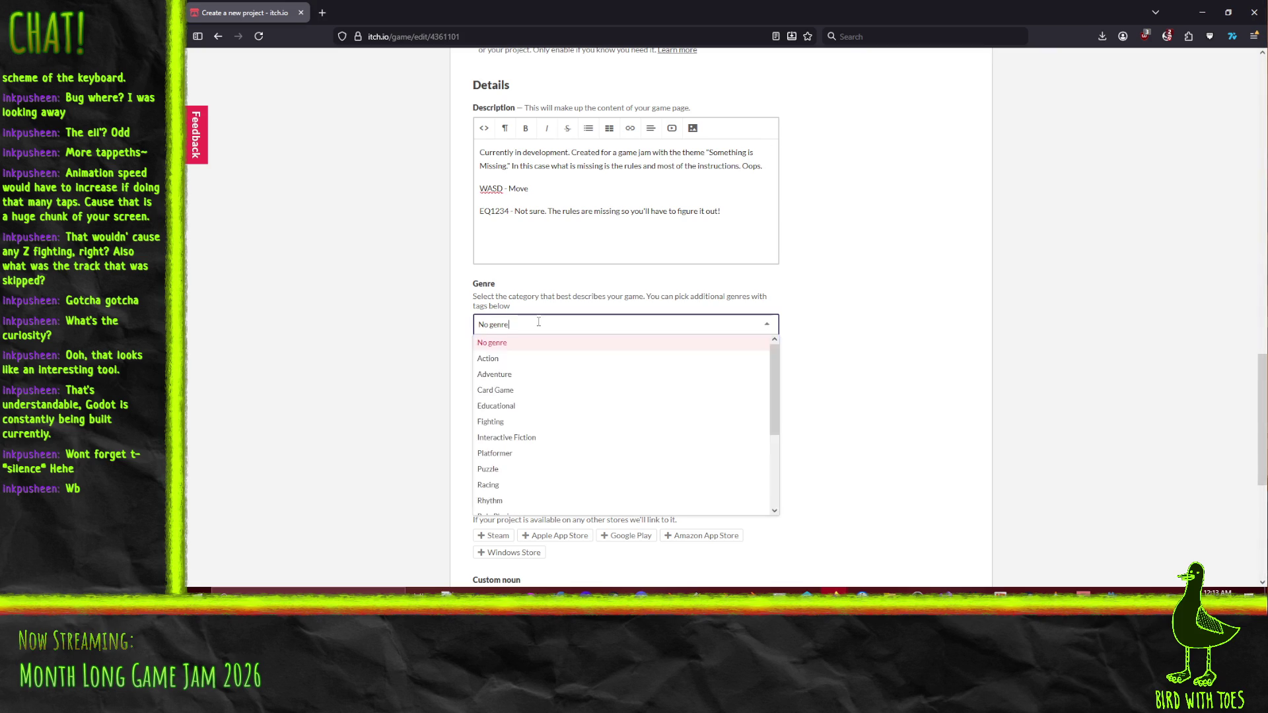
Choose Puzzle as the genre, then save the draft and view its page.
click(510, 470)
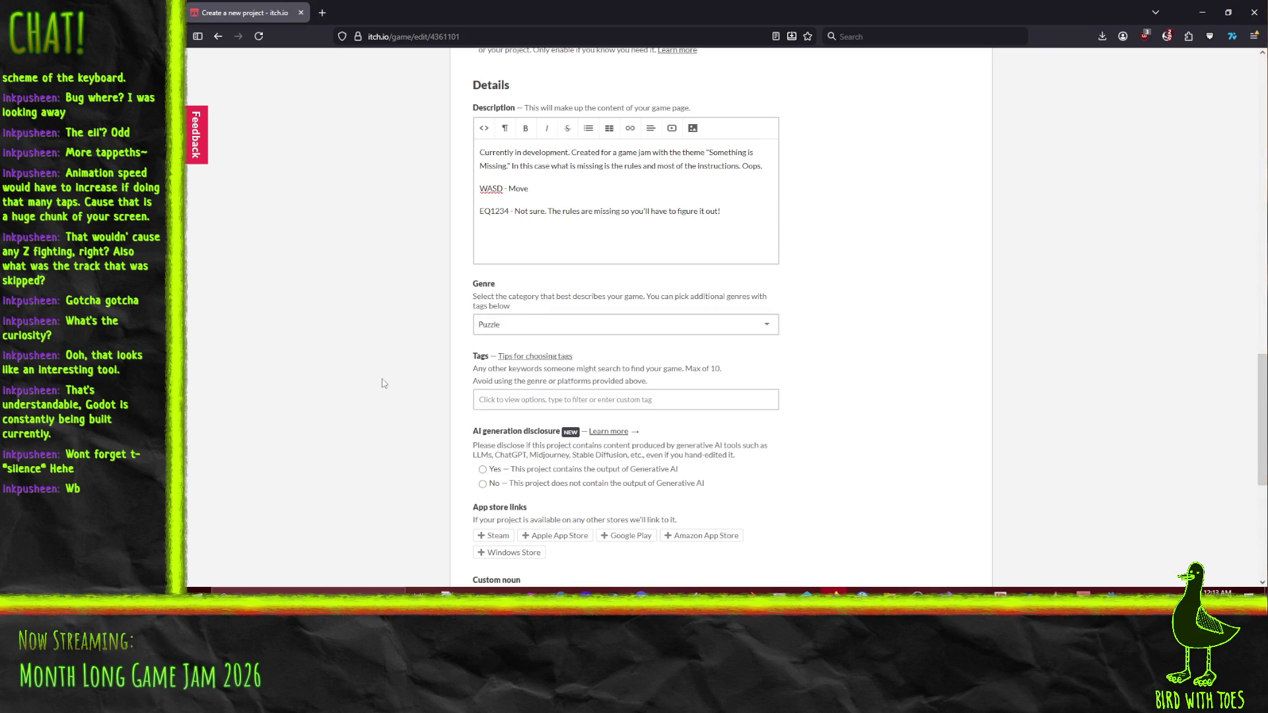
scroll(366, 390, down, 3)
scroll(343, 393, down, 3)
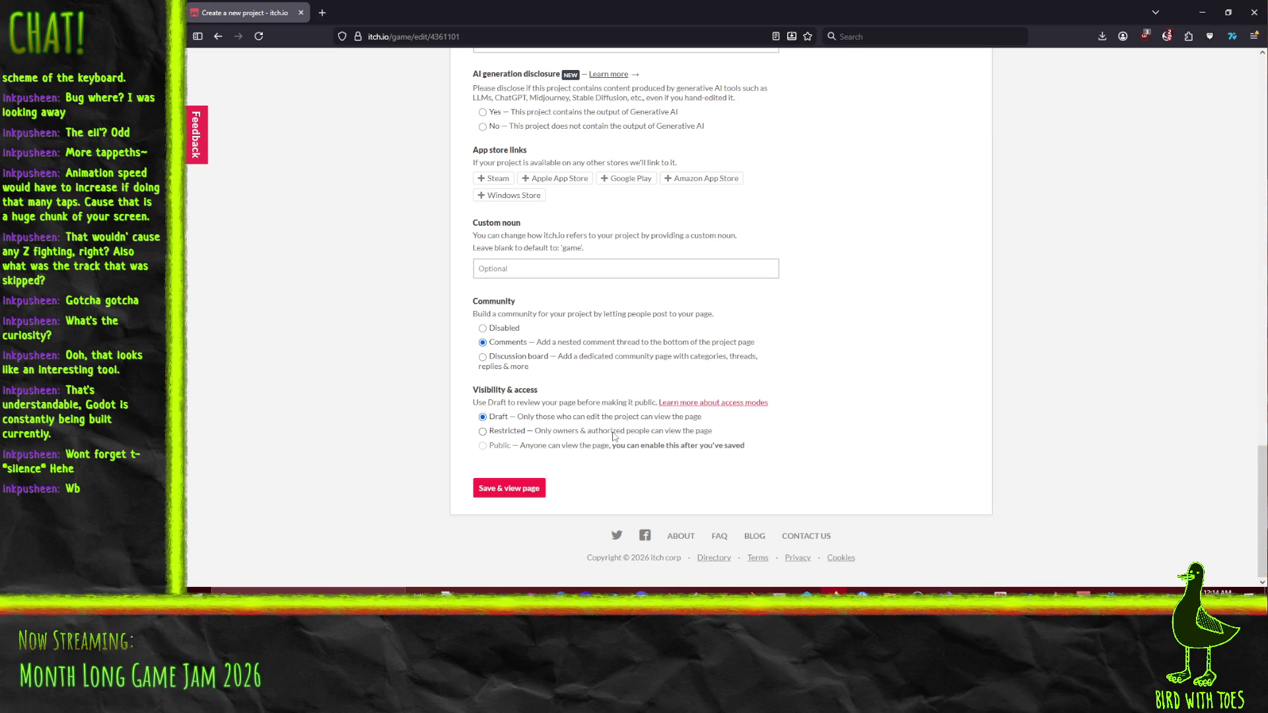
click(518, 489)
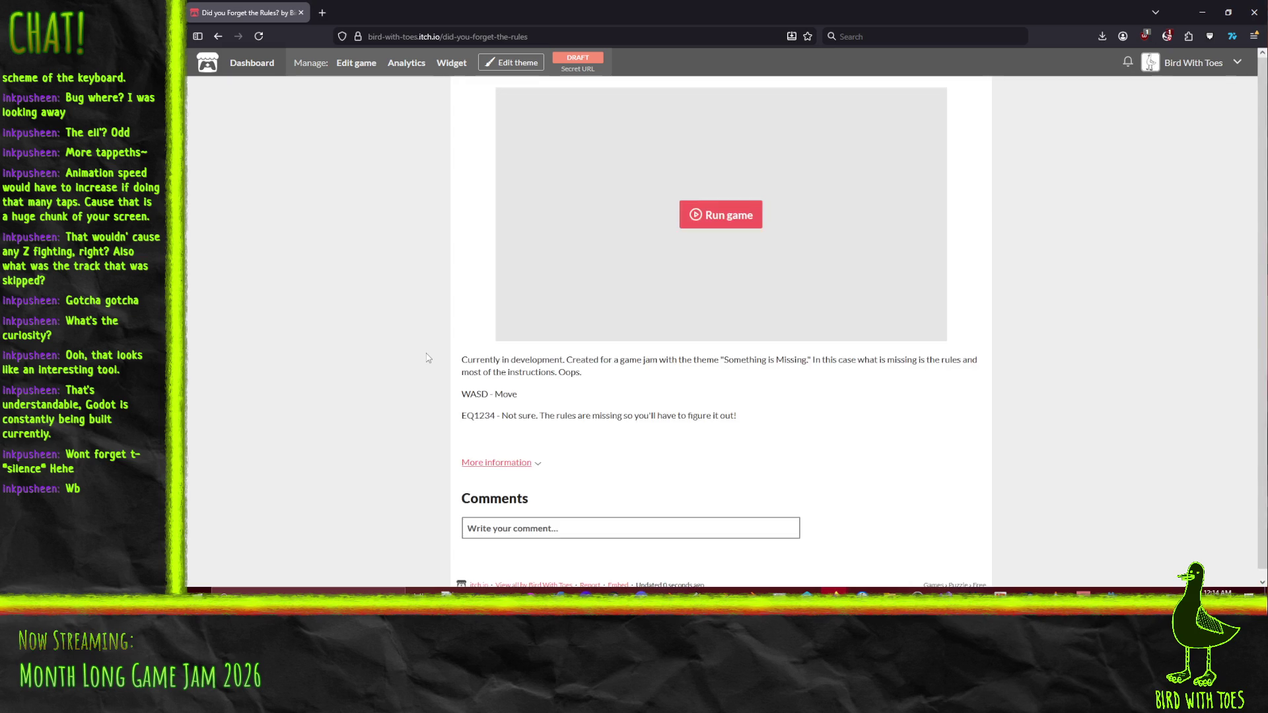
Play-test the embedded game: start with Q, walk with S and W, view fullscreen, exit with Esc.
click(726, 221)
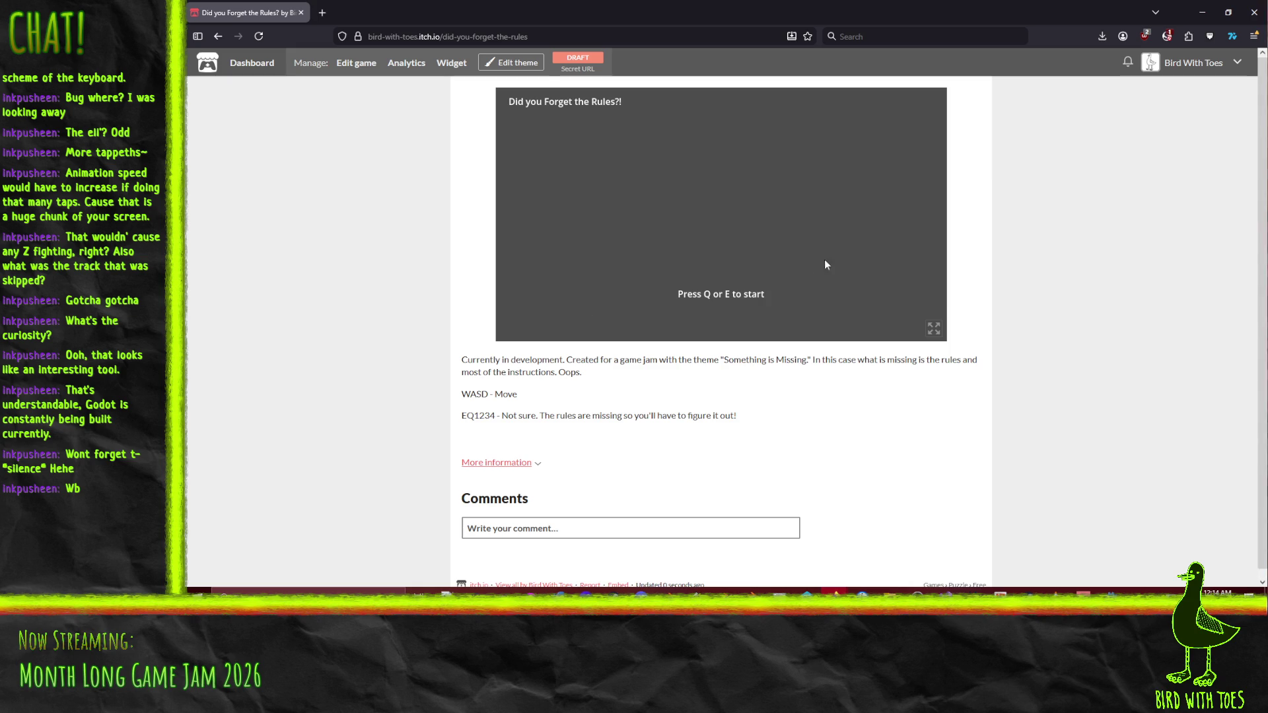
key(q)
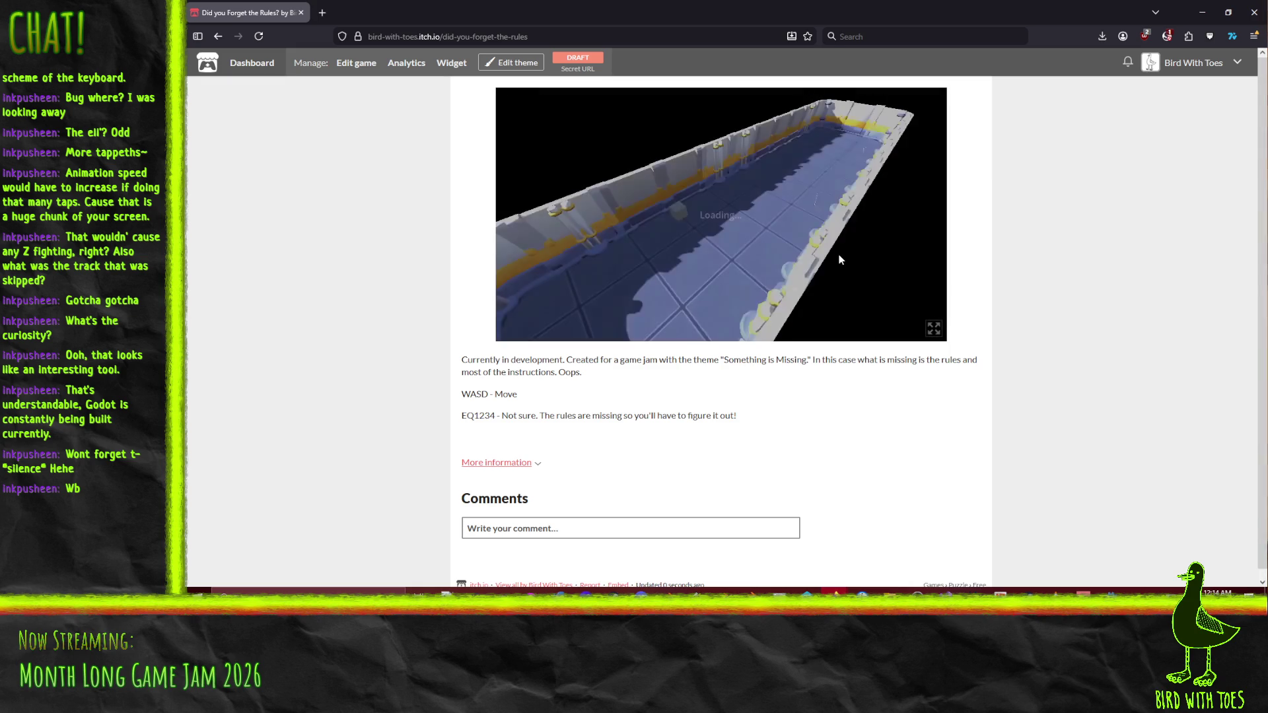
key(s)
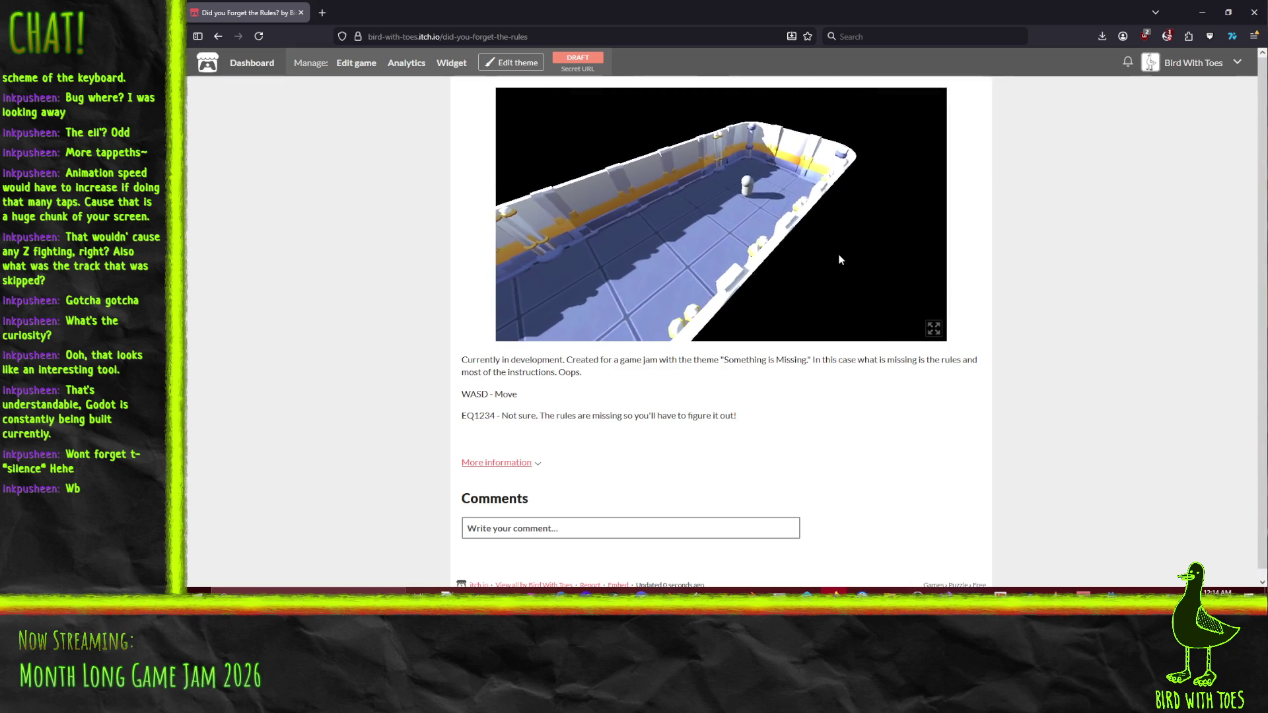
key(s)
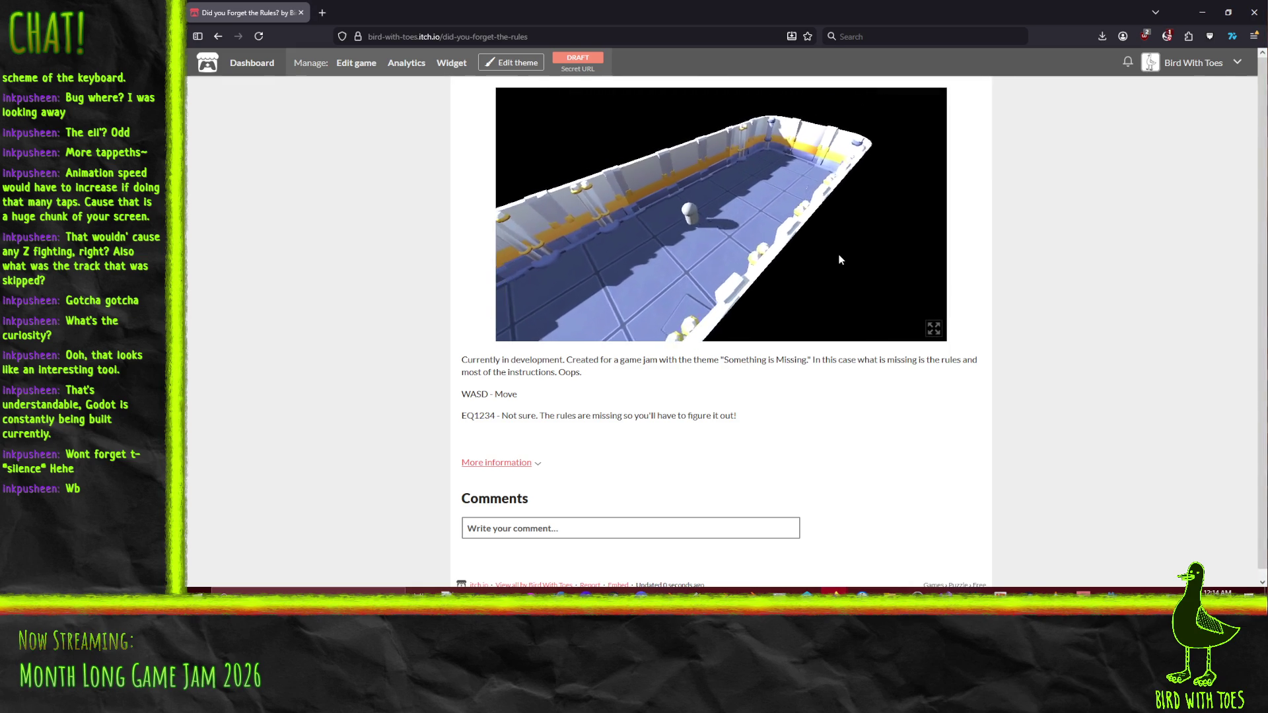
key(s)
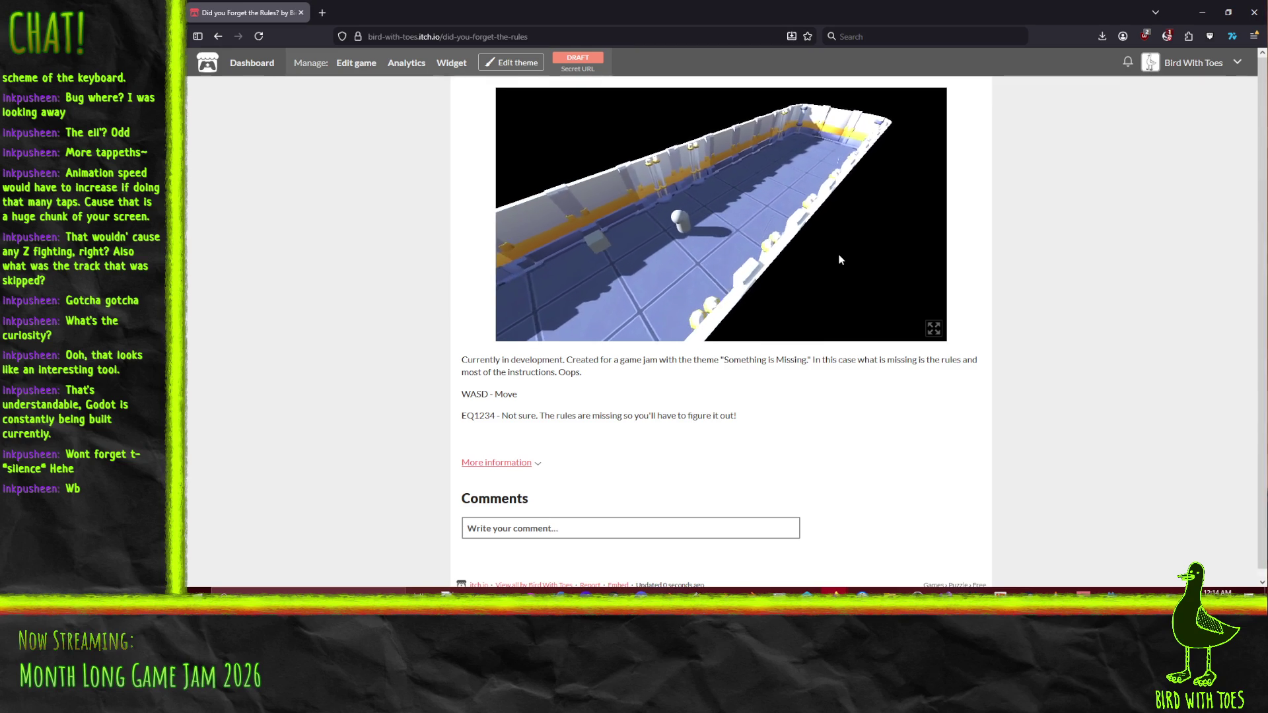
key(w)
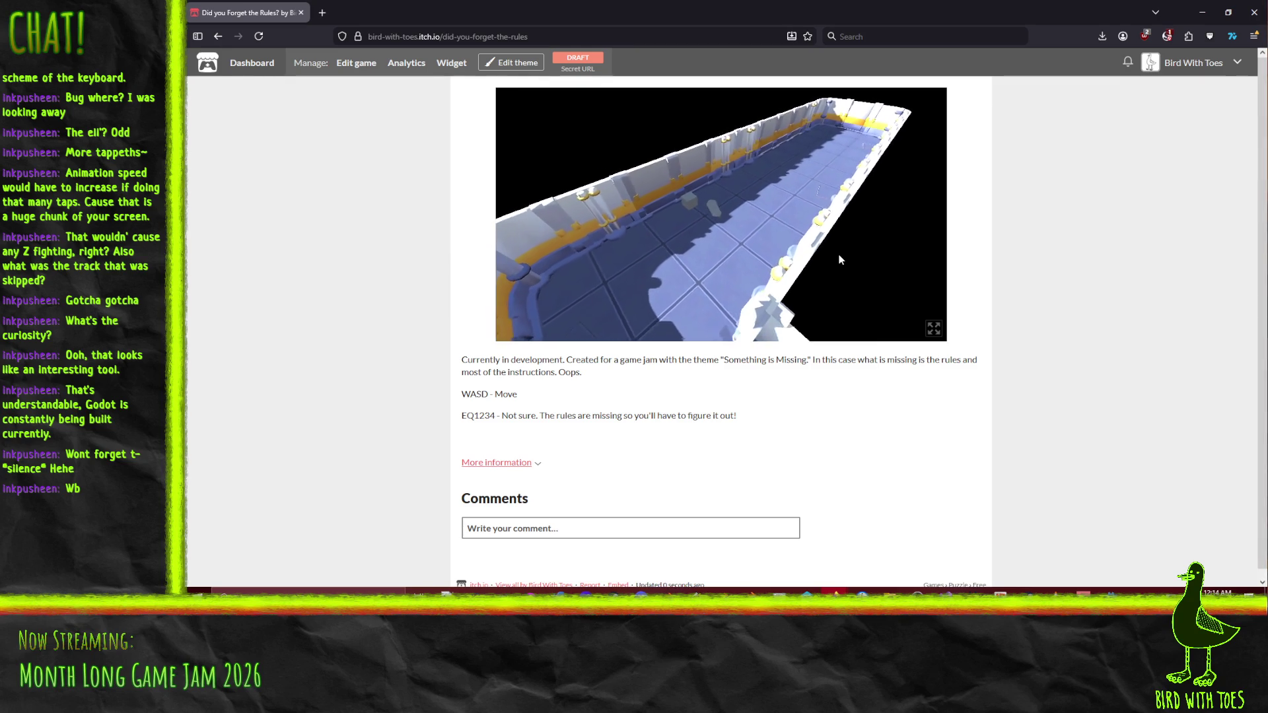
key(s)
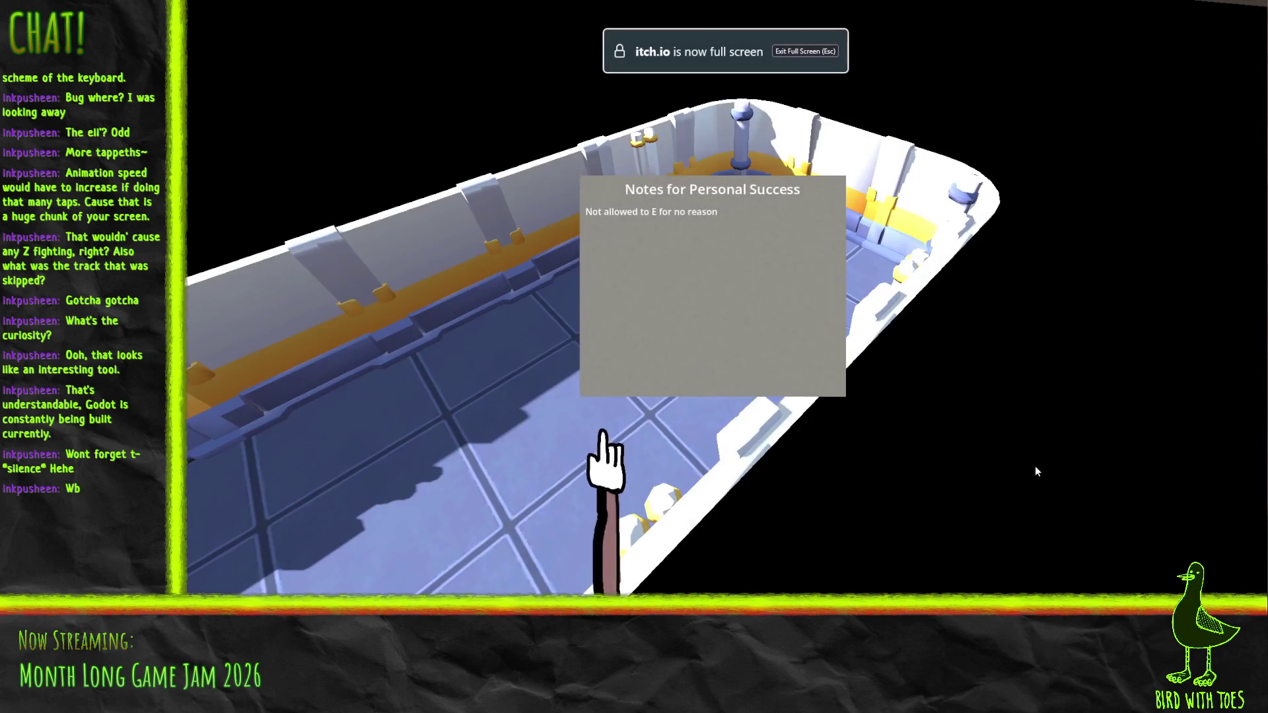
key(Escape)
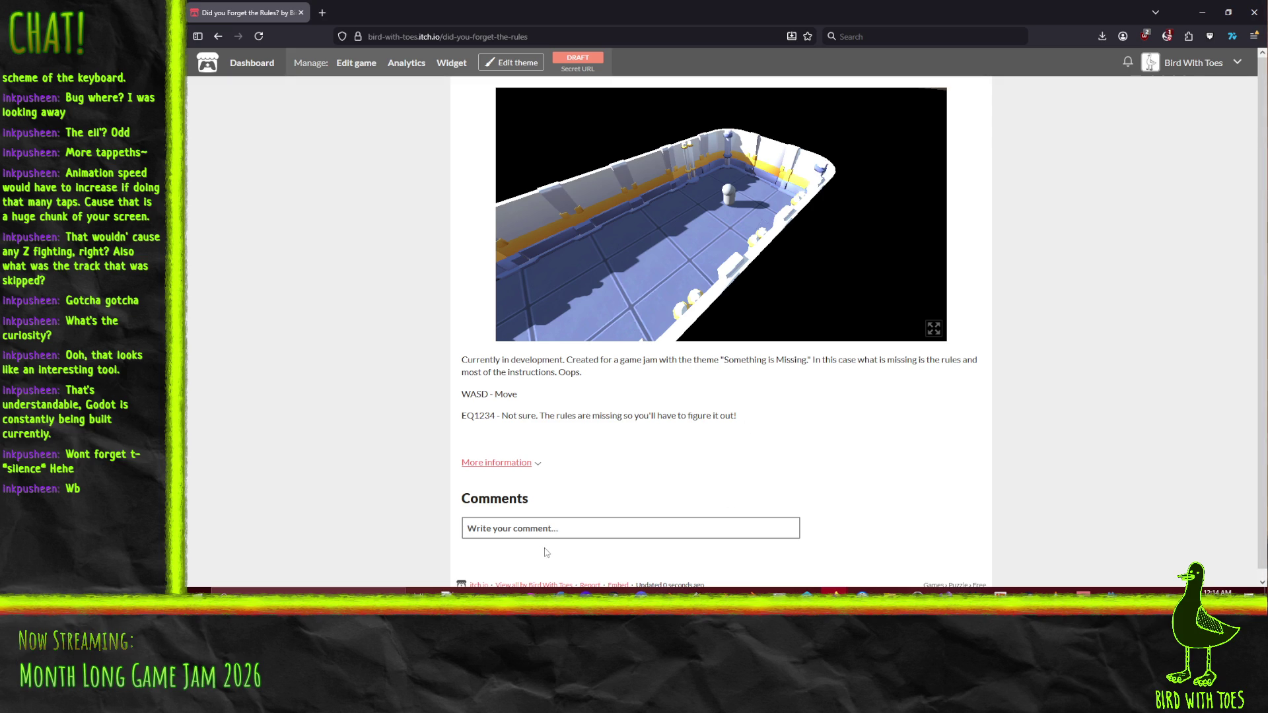
click(1082, 587)
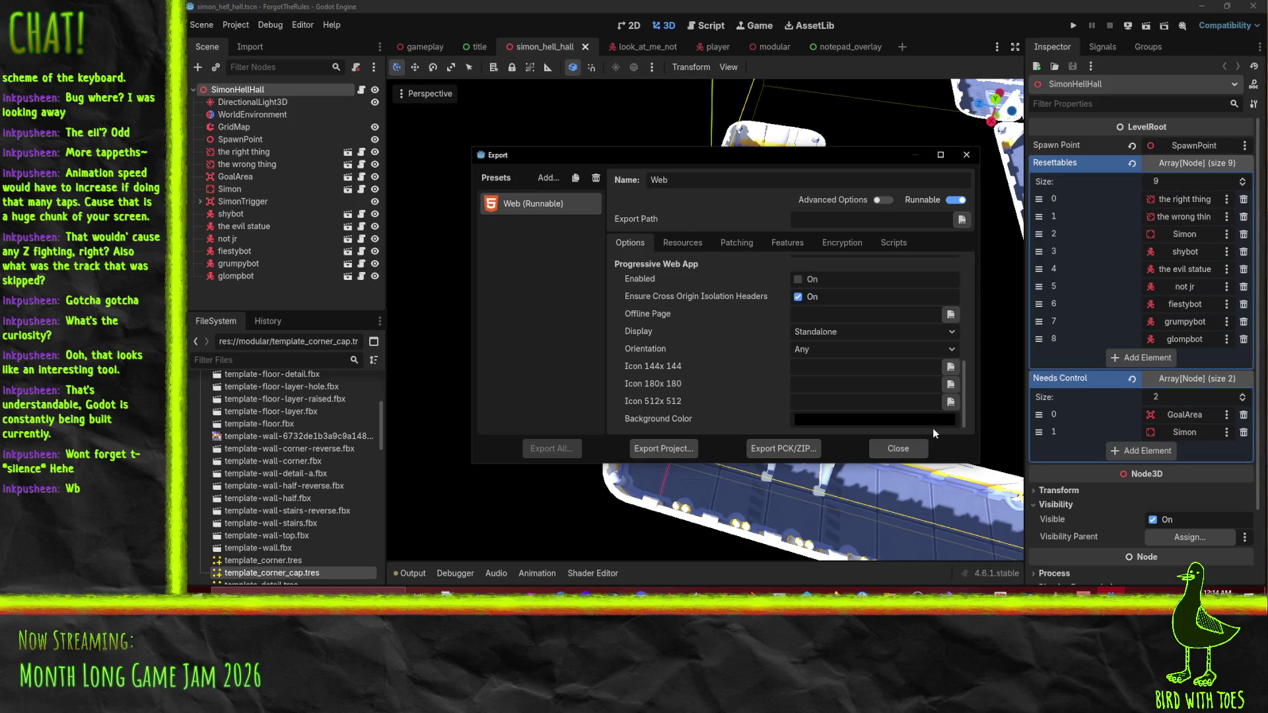
Close the export settings, open the notepad_overlay scene and inspect its root's Layout properties.
click(888, 449)
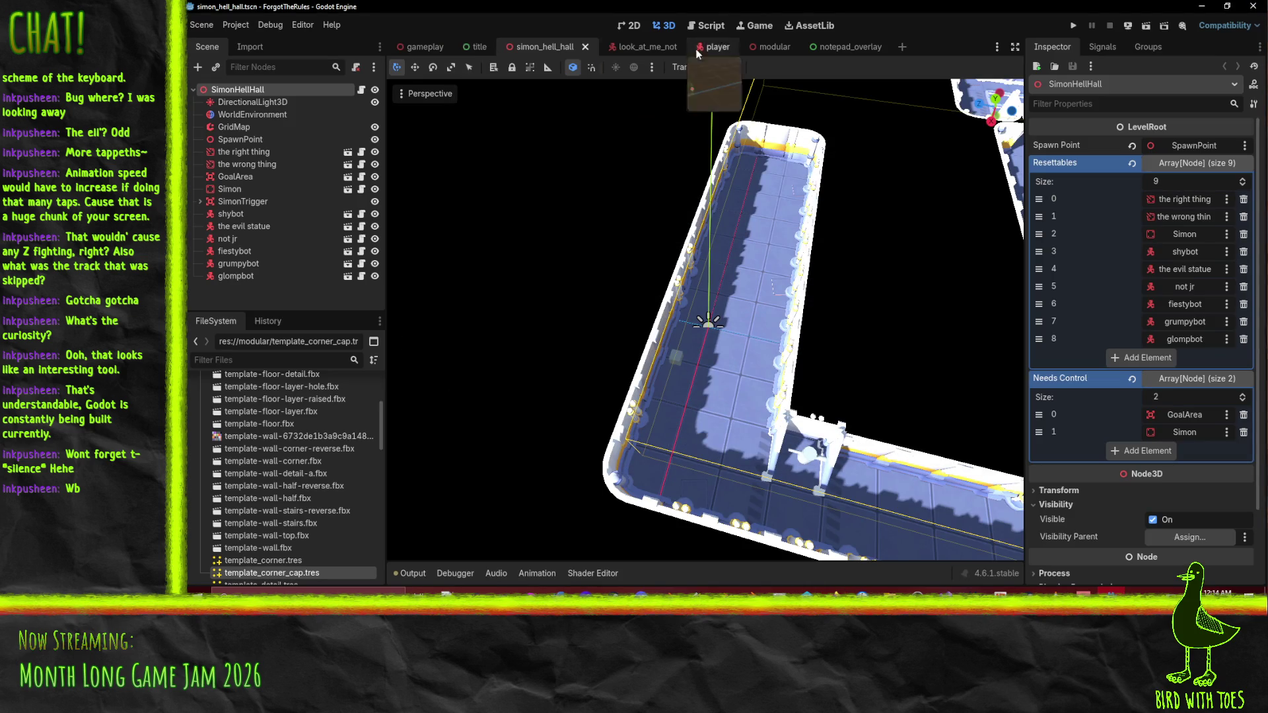
click(838, 39)
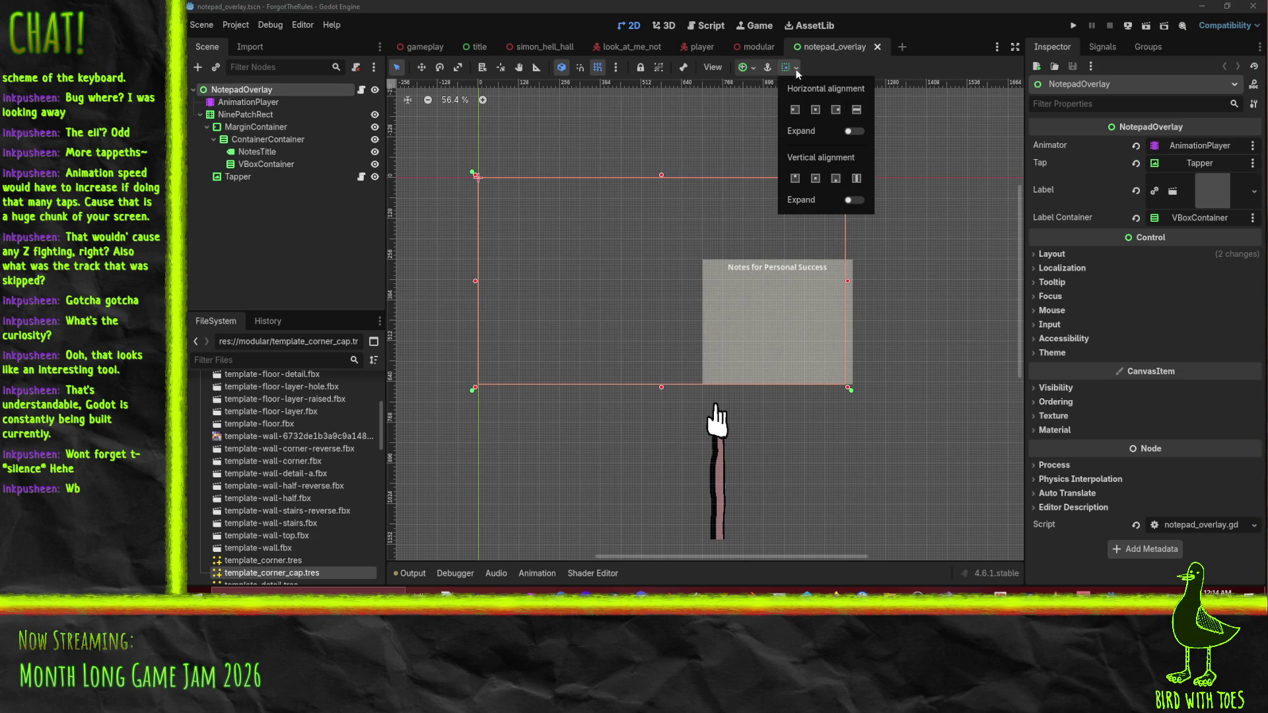
click(870, 286)
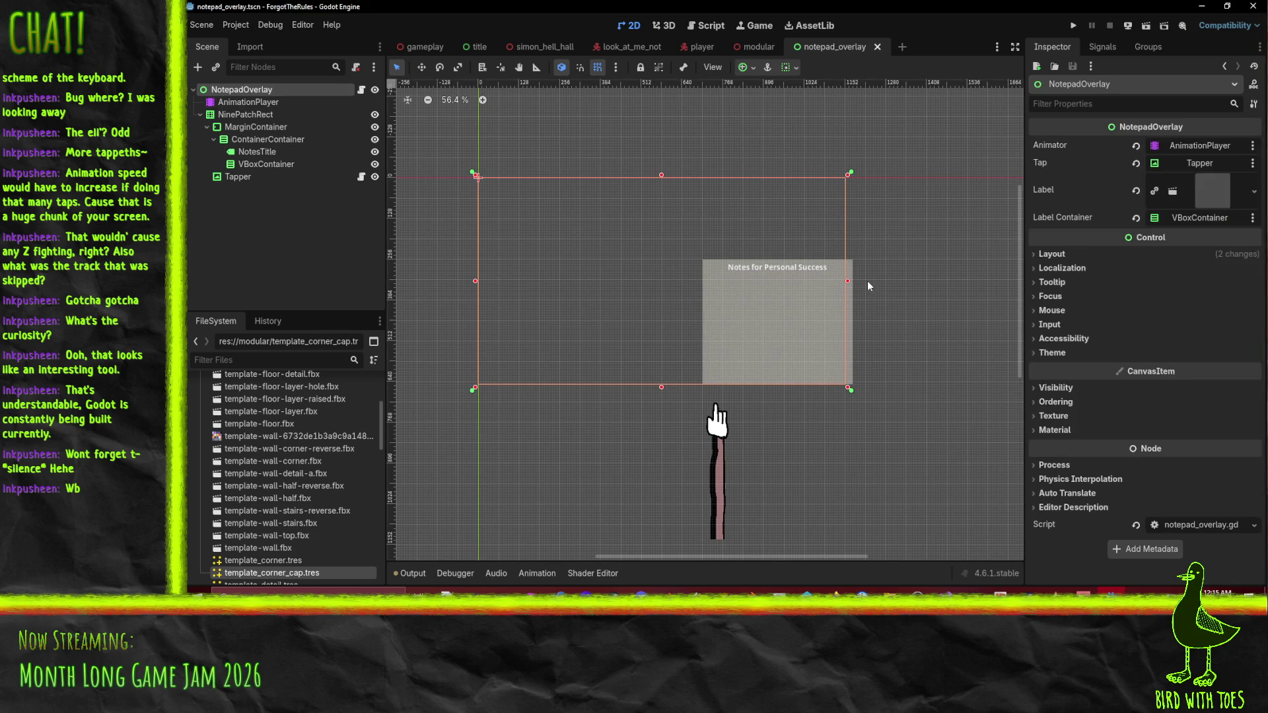
click(1052, 254)
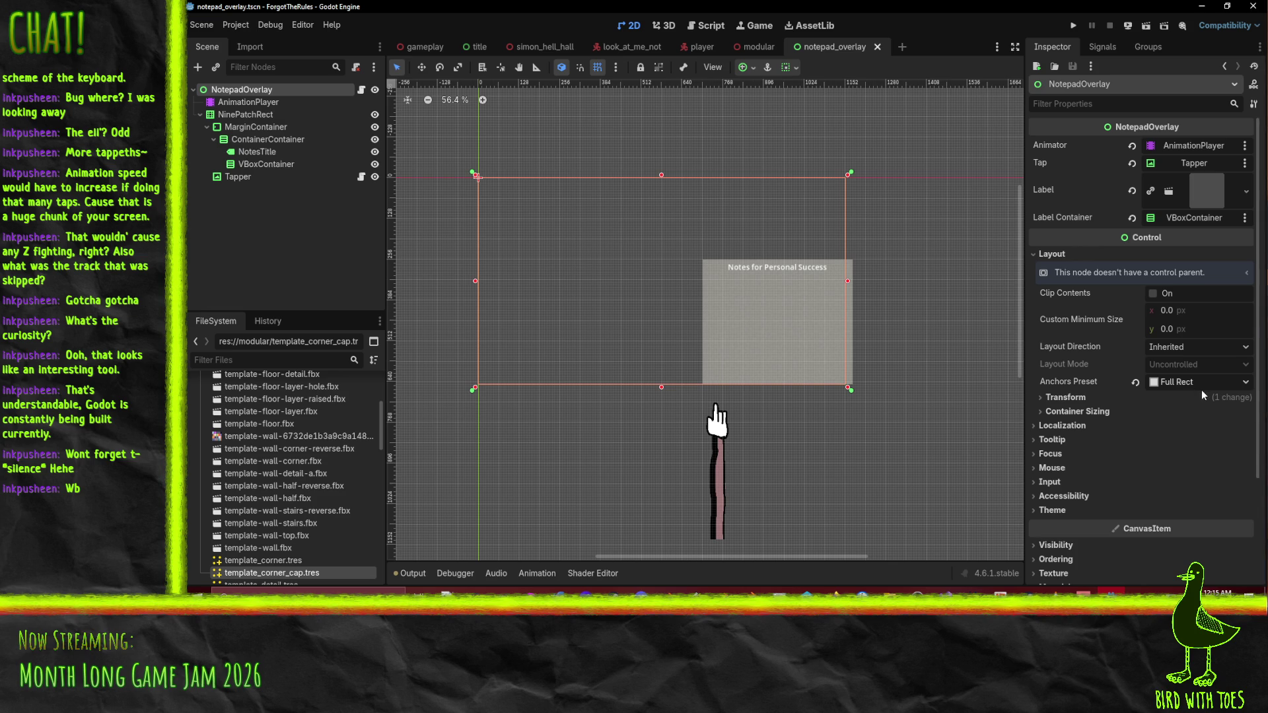
scroll(519, 182, right, 2)
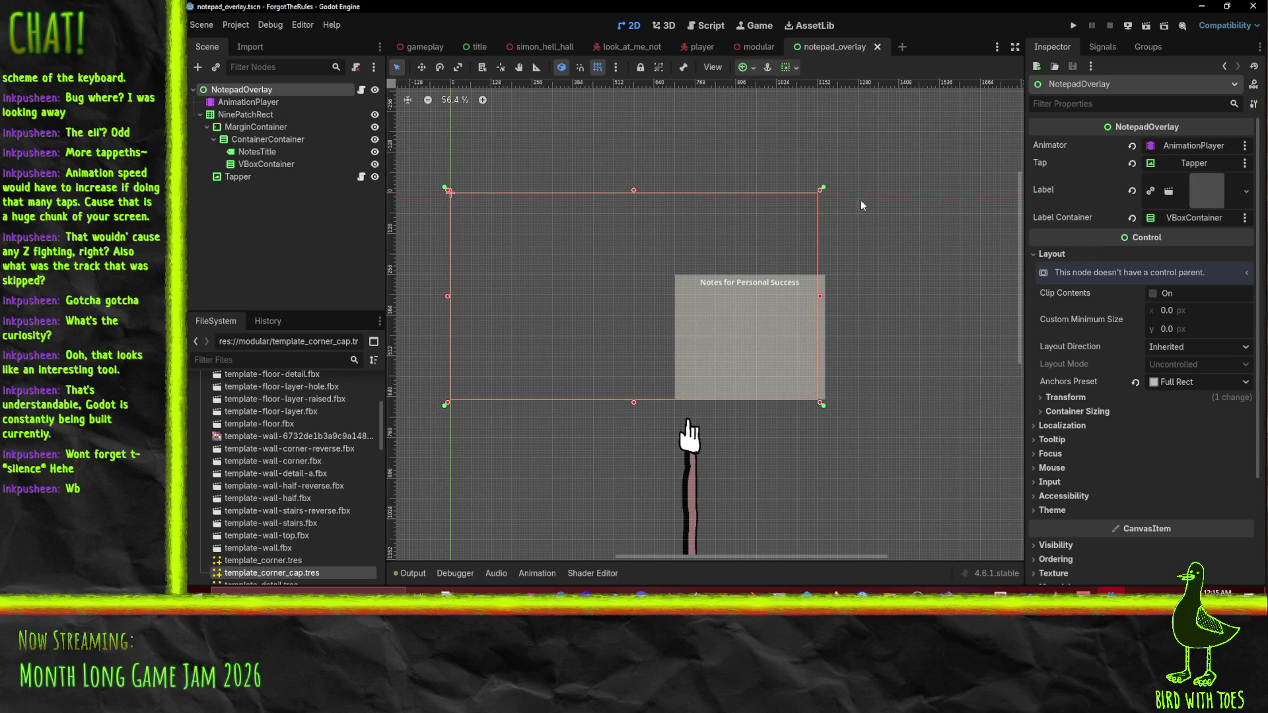
Test-run the project, then run the notepad_overlay scene and shrink its window to 627×353.
click(1073, 25)
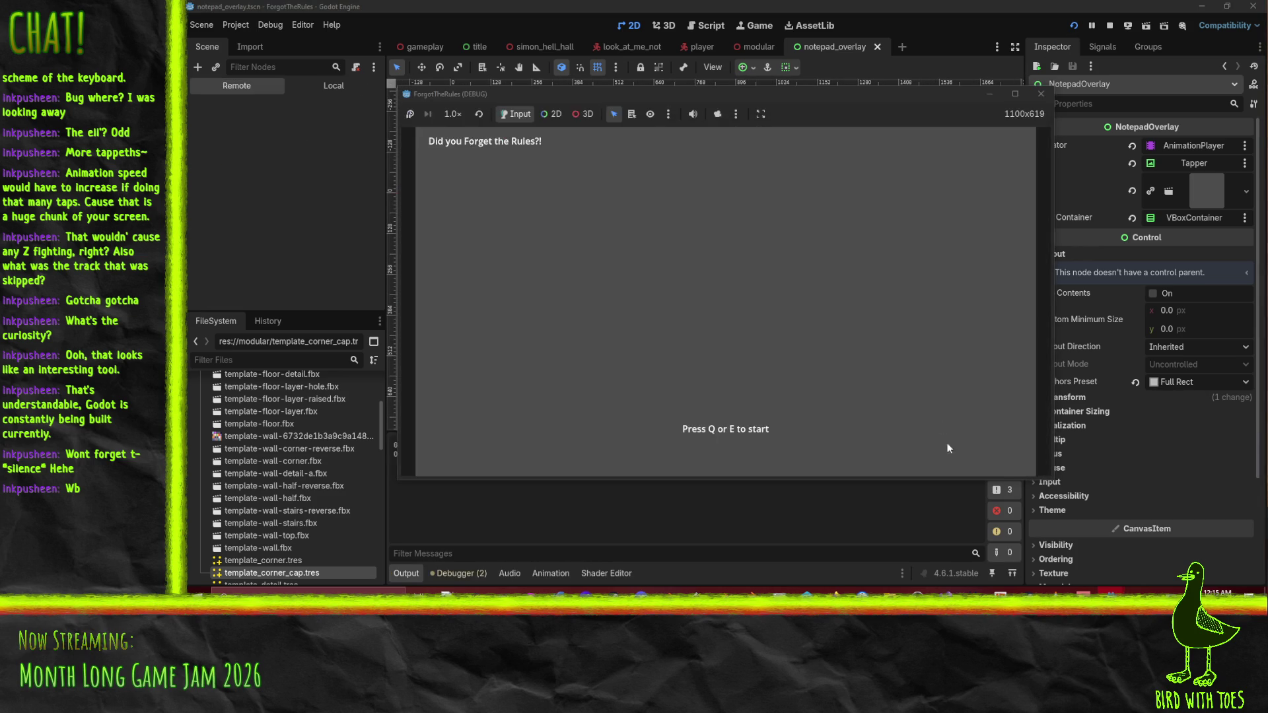
click(1042, 94)
click(1129, 27)
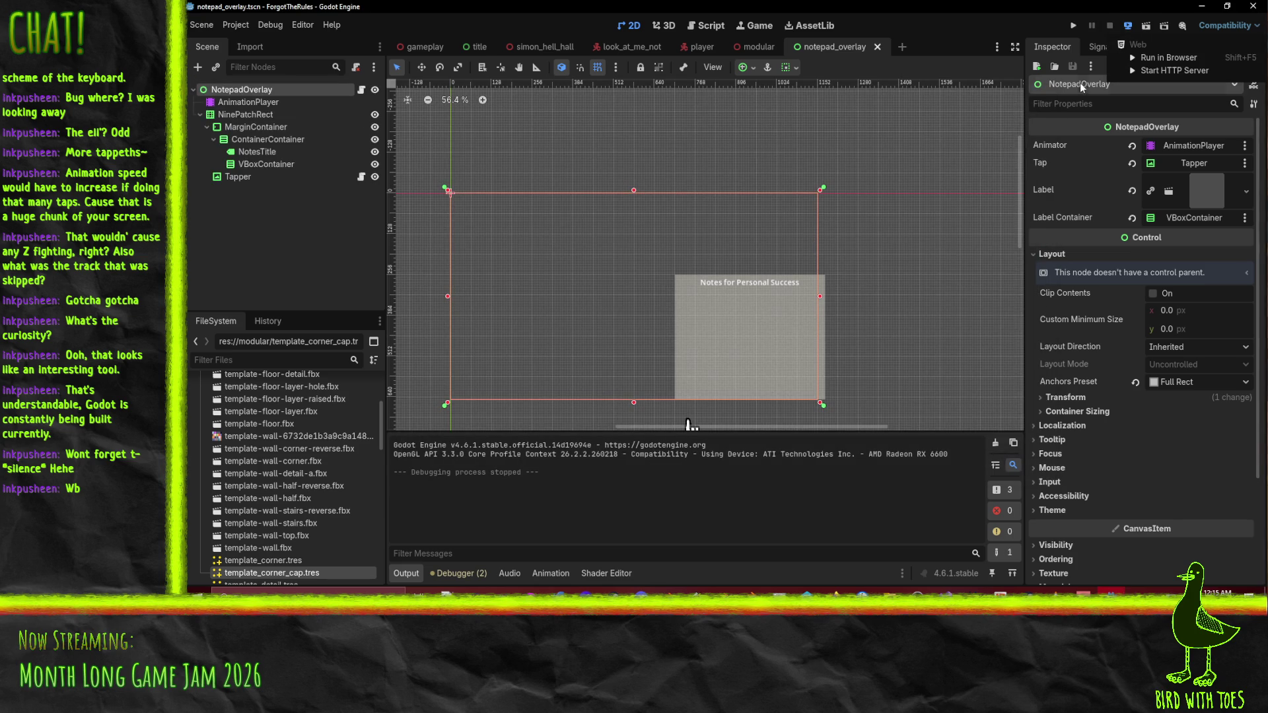
click(1128, 27)
click(1146, 26)
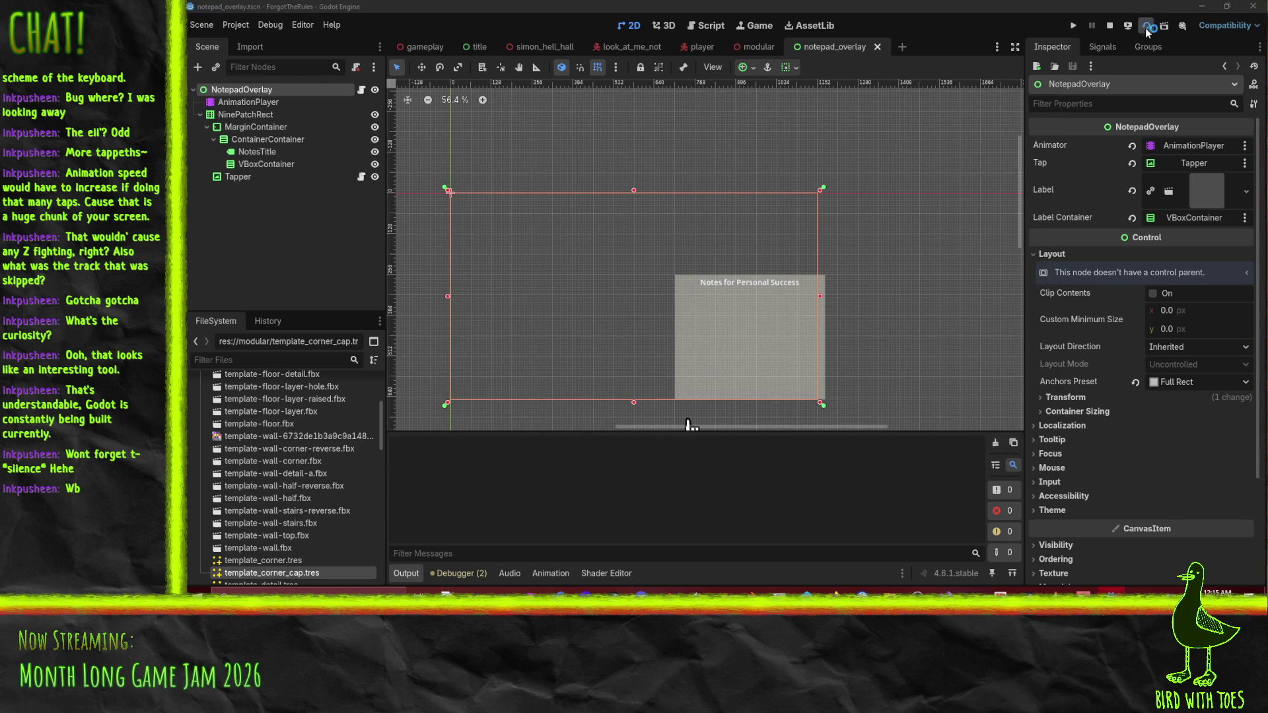
mouse_move(1052, 480)
mouse_down()
mouse_move(1068, 494)
mouse_move(1054, 490)
mouse_up()
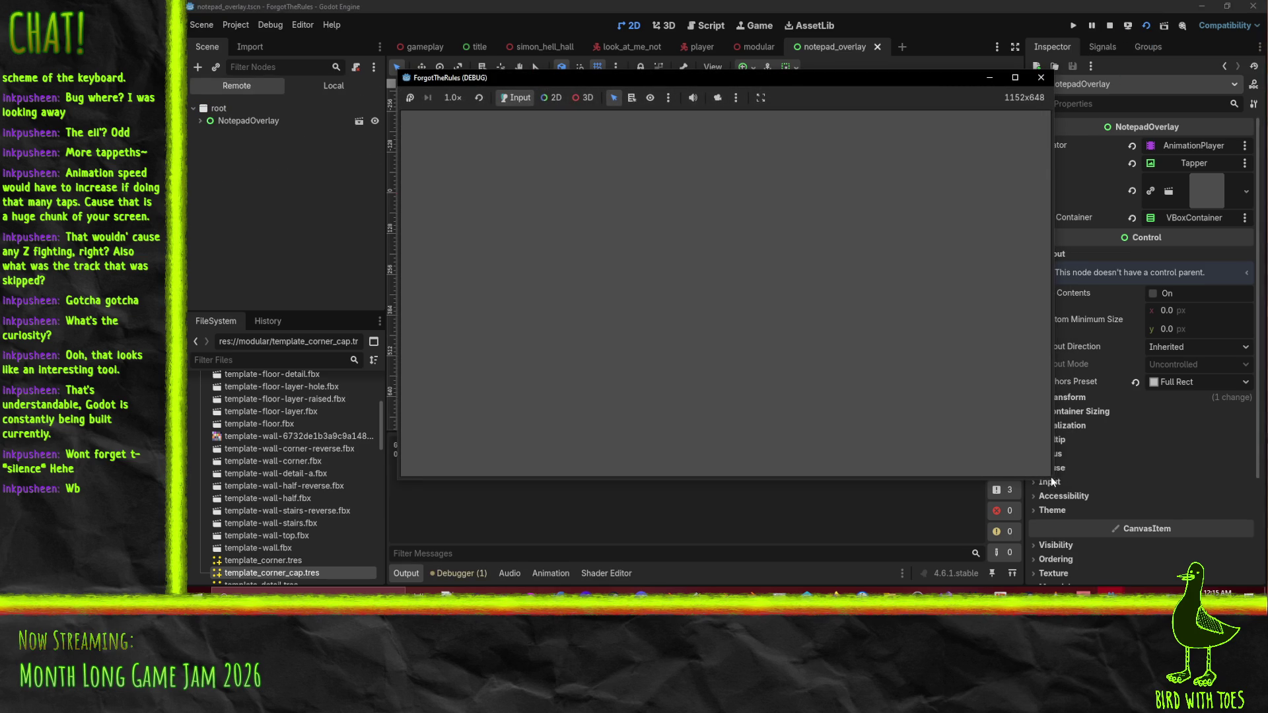
click(557, 97)
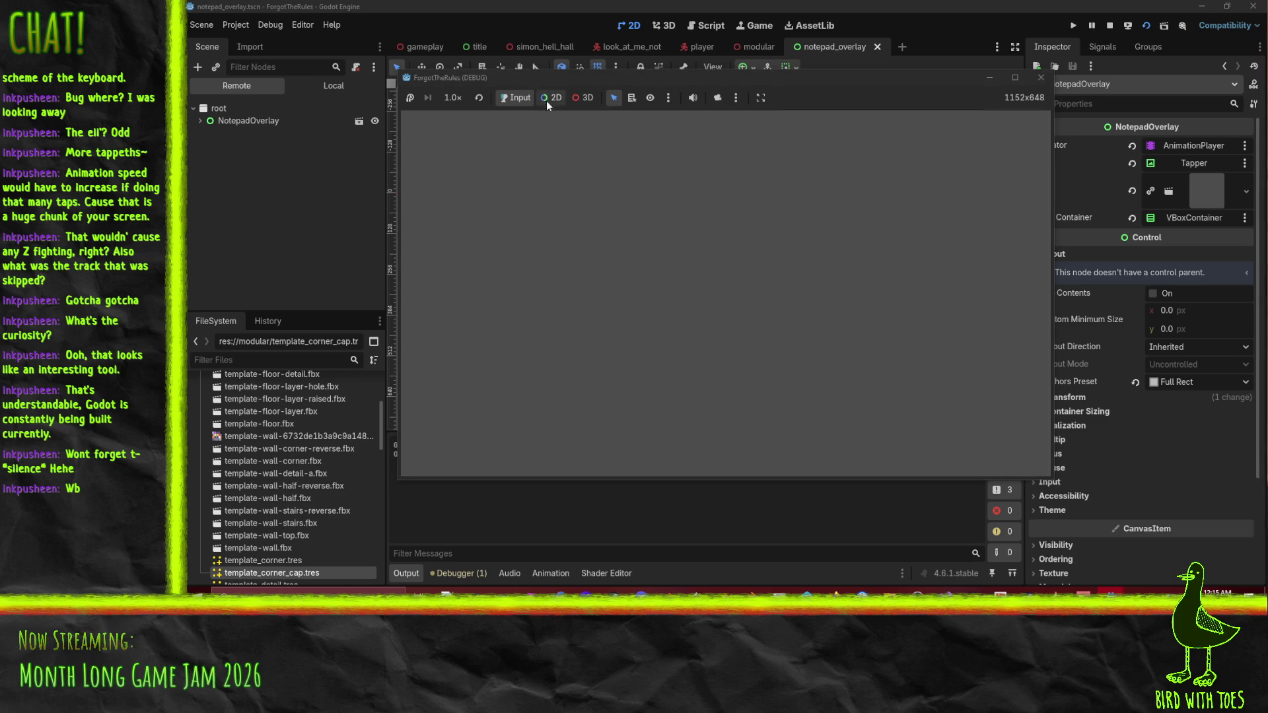
click(1051, 483)
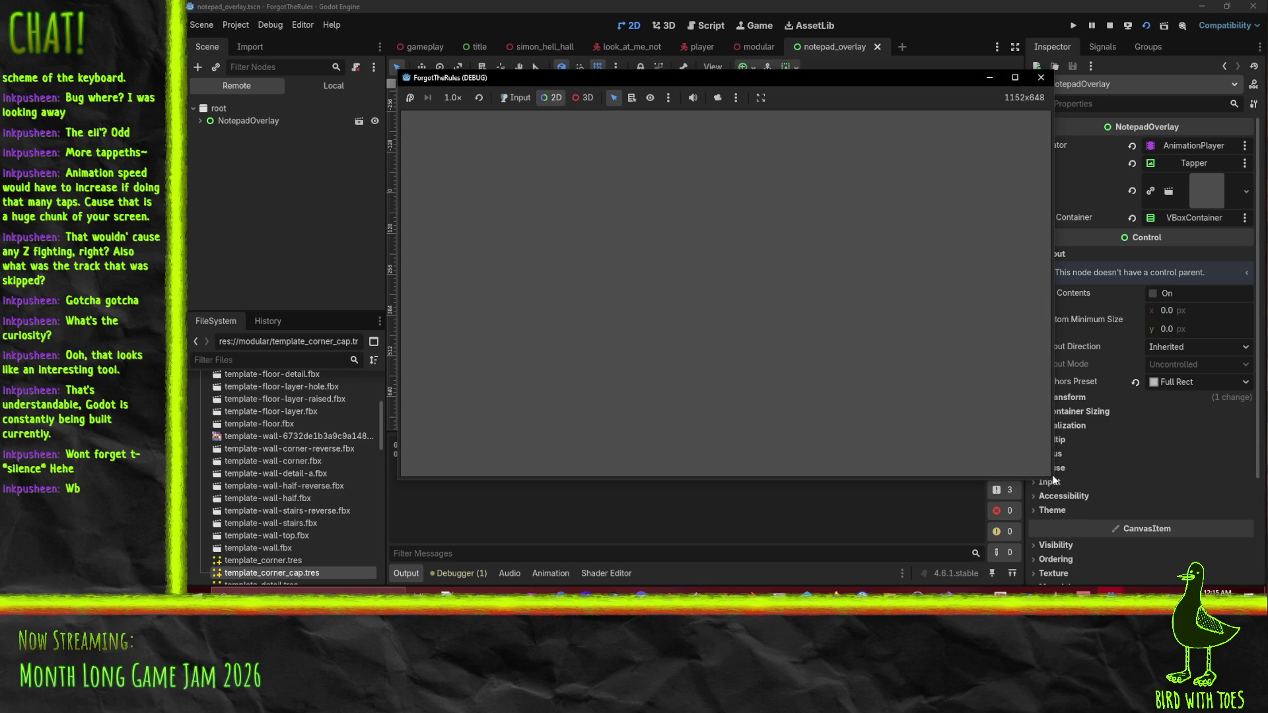
mouse_move(1050, 477)
mouse_down()
mouse_move(1112, 532)
mouse_move(971, 433)
mouse_move(780, 332)
mouse_move(957, 485)
mouse_move(1052, 544)
mouse_up()
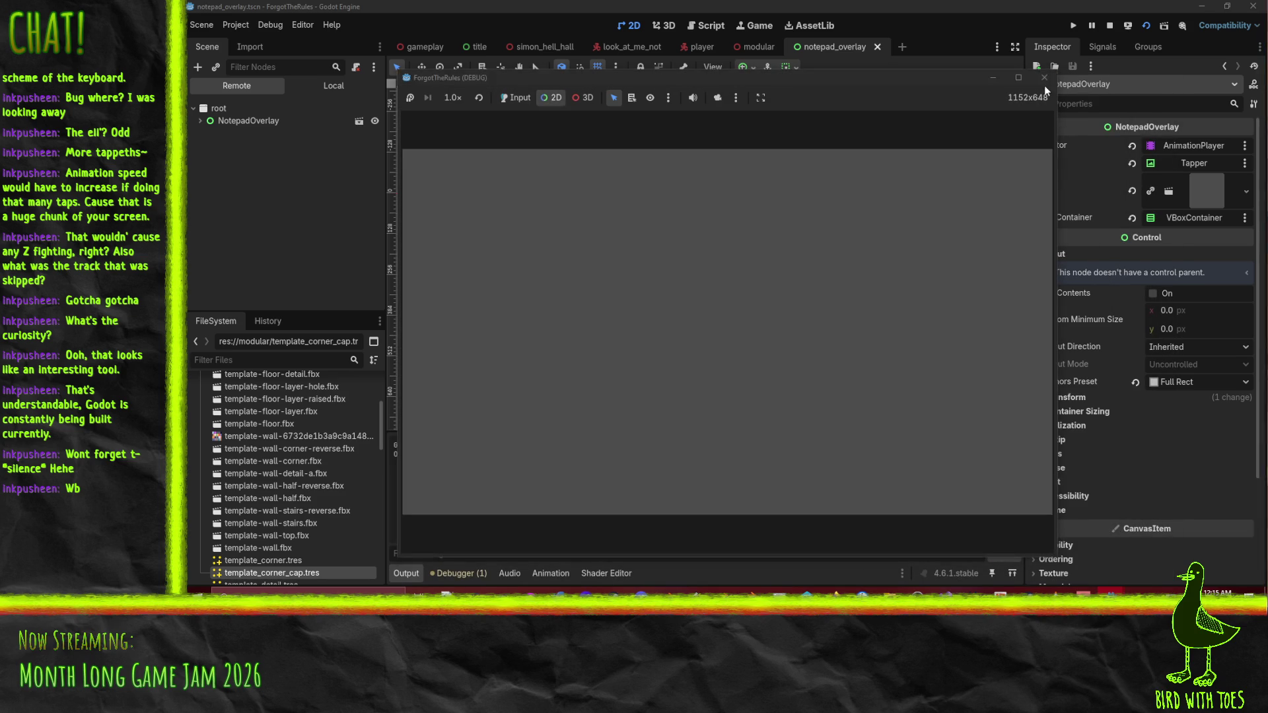
click(1042, 82)
click(752, 344)
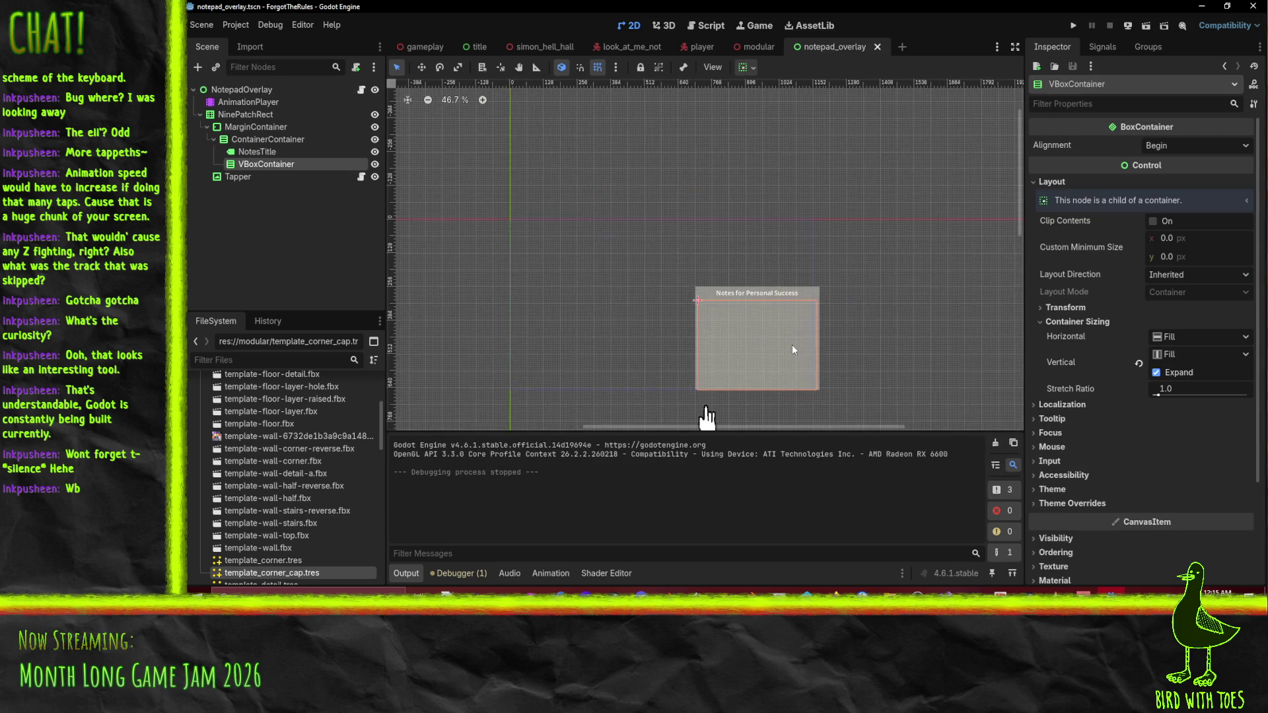
Select the NinePatchRect and scroll to its Bottom Right anchors, 471.998 × 392 size and 704, 256 position.
click(237, 117)
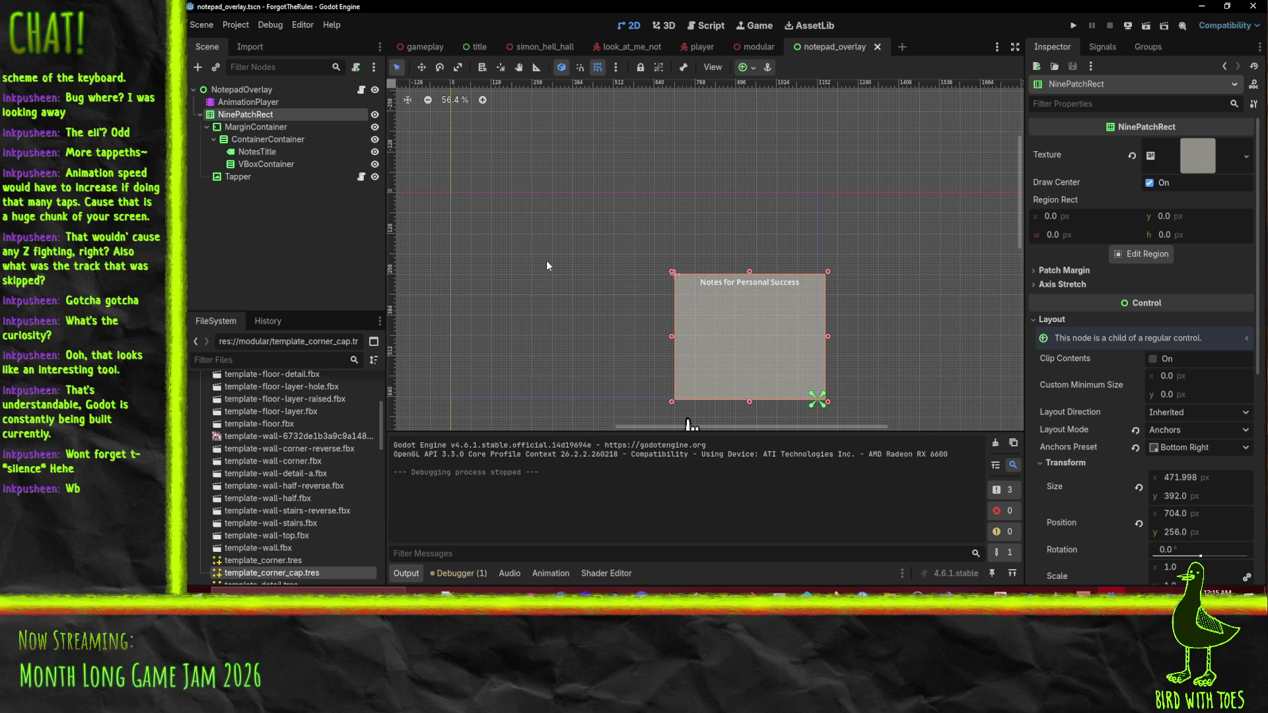
scroll(1108, 396, down, 5)
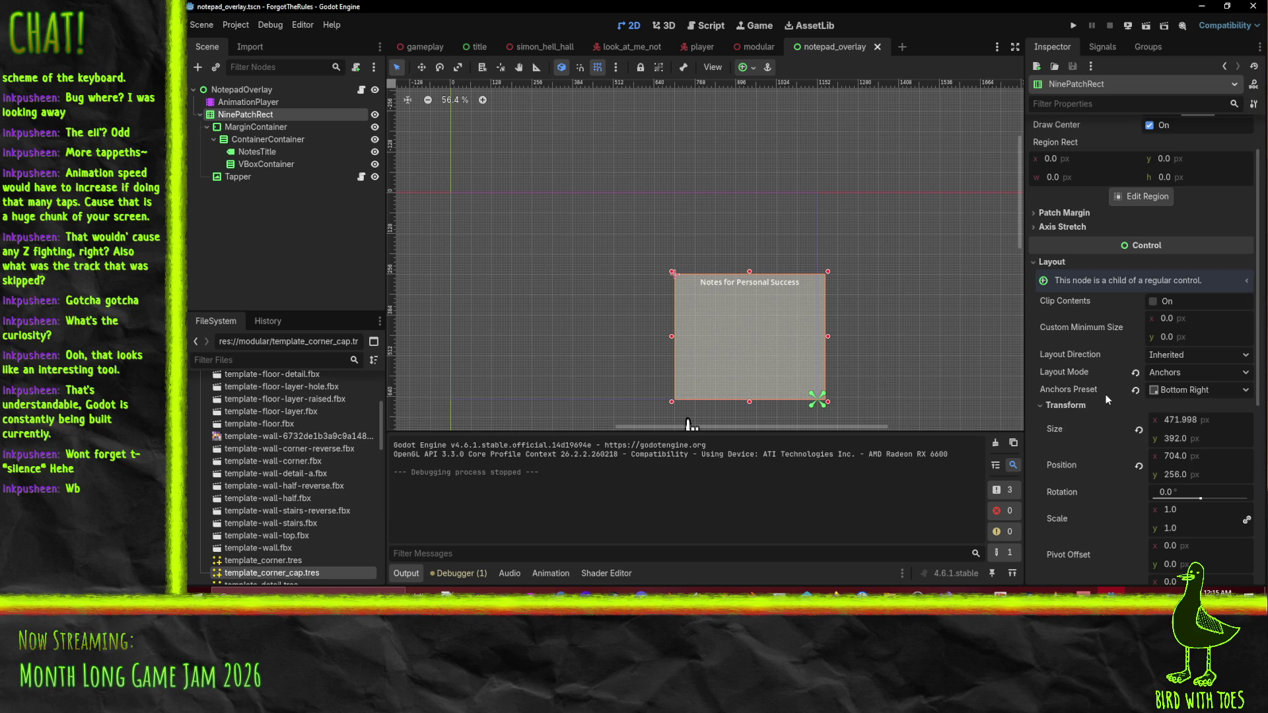
scroll(1106, 395, down, 1)
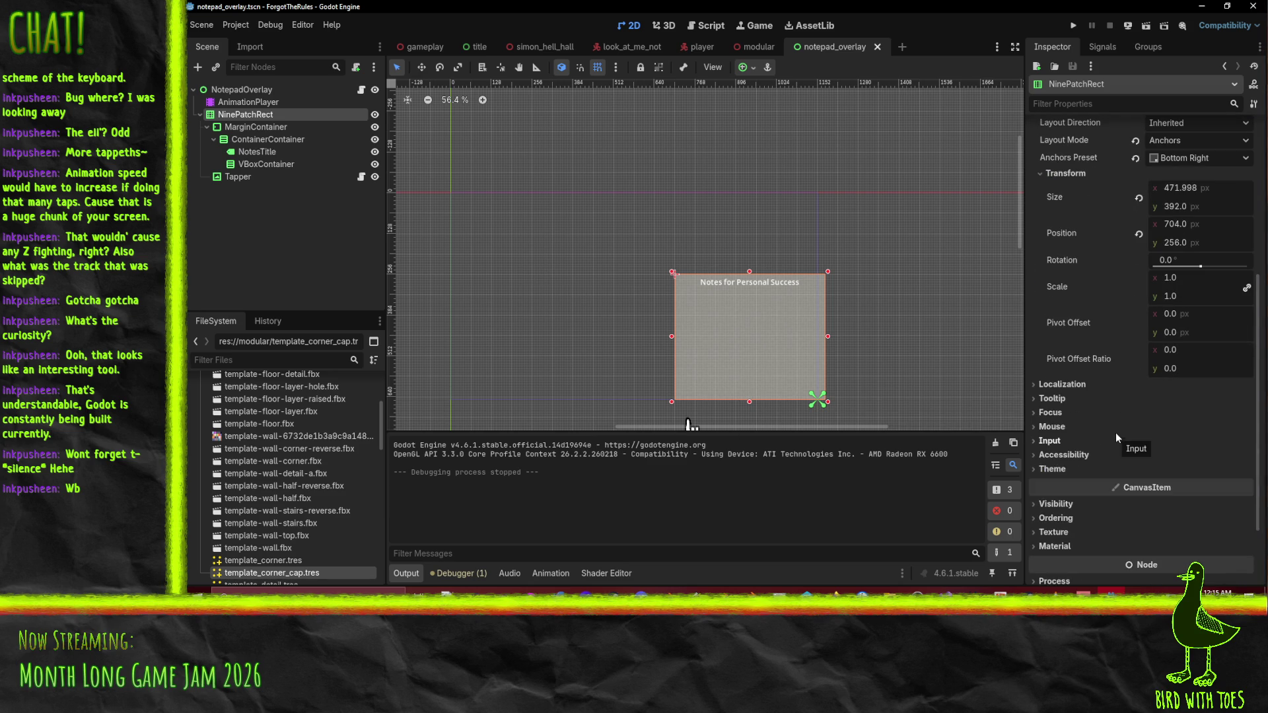
scroll(1094, 406, up, 1)
scroll(1092, 402, up, 1)
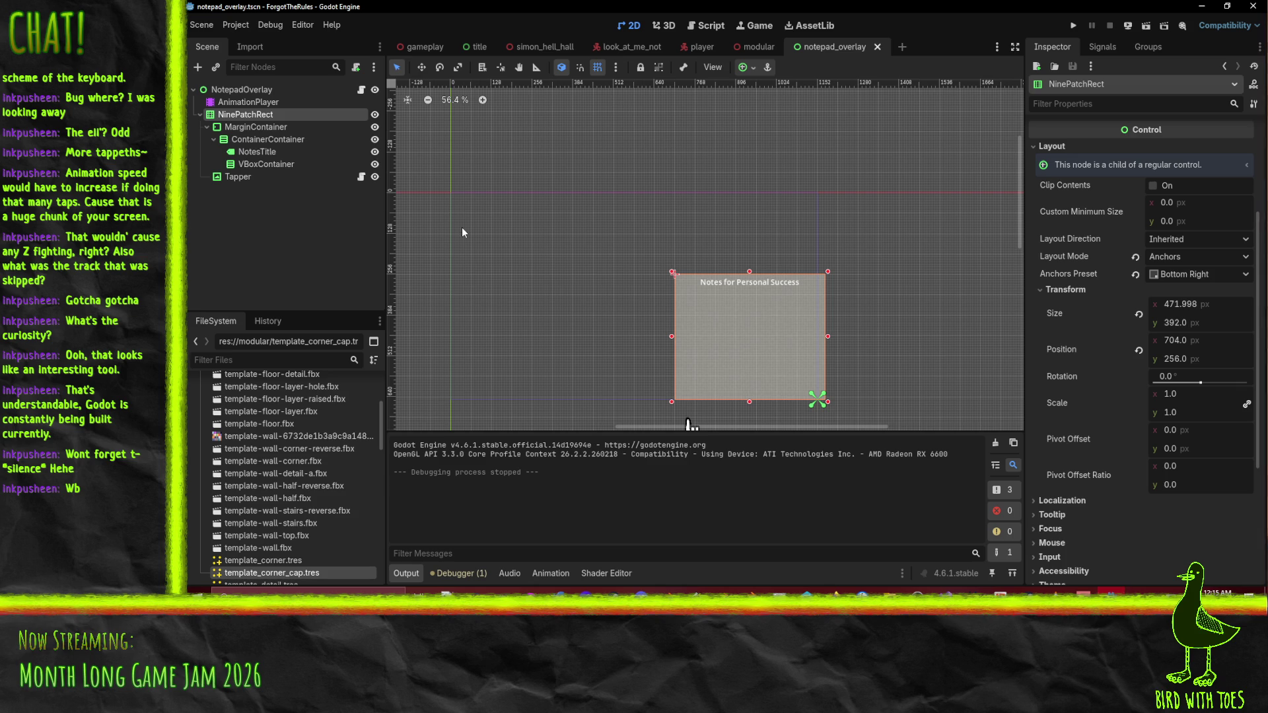
scroll(572, 225, down, 1)
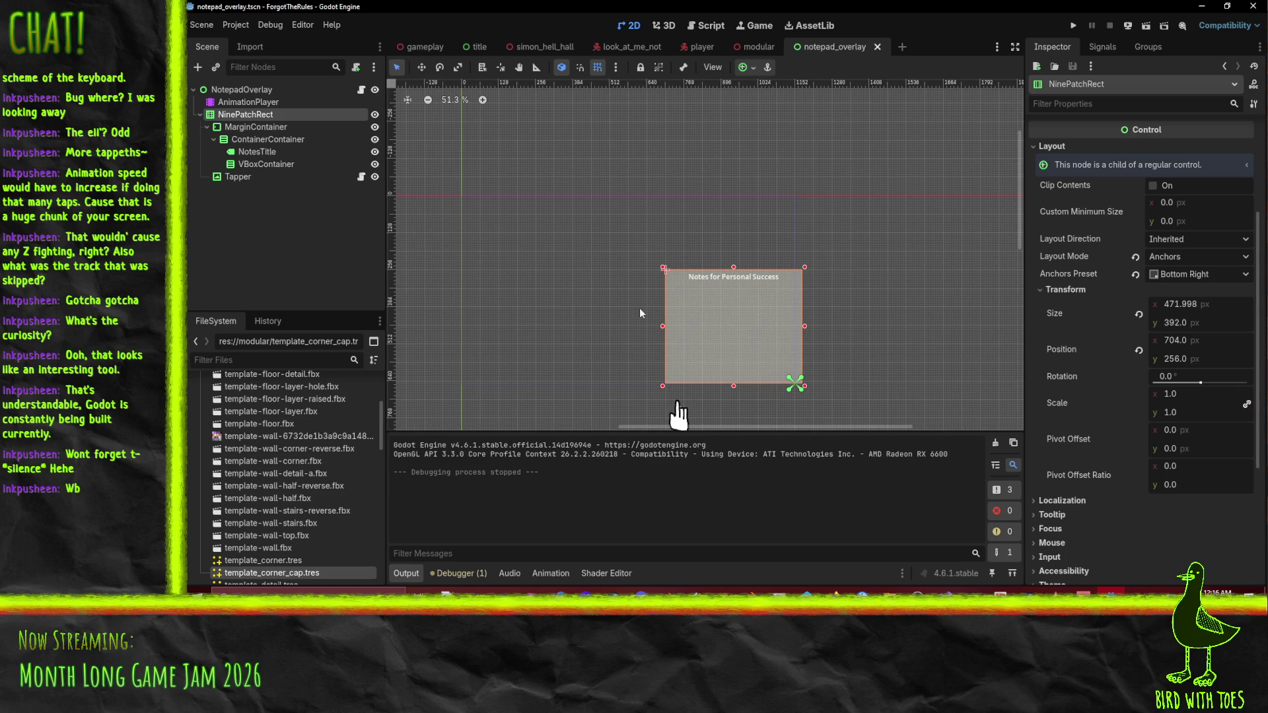
click(1135, 32)
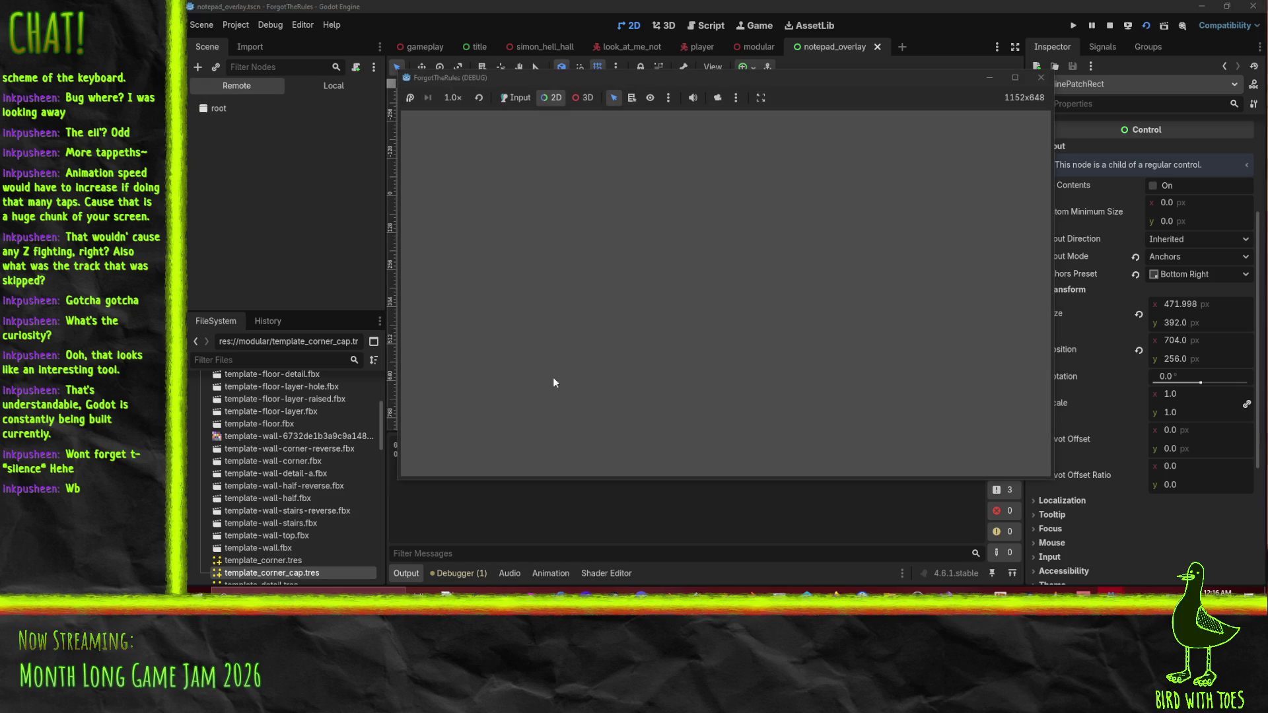
Check the AnimationPlayer's current animations, then stop the debug run and relaunch the project.
click(241, 124)
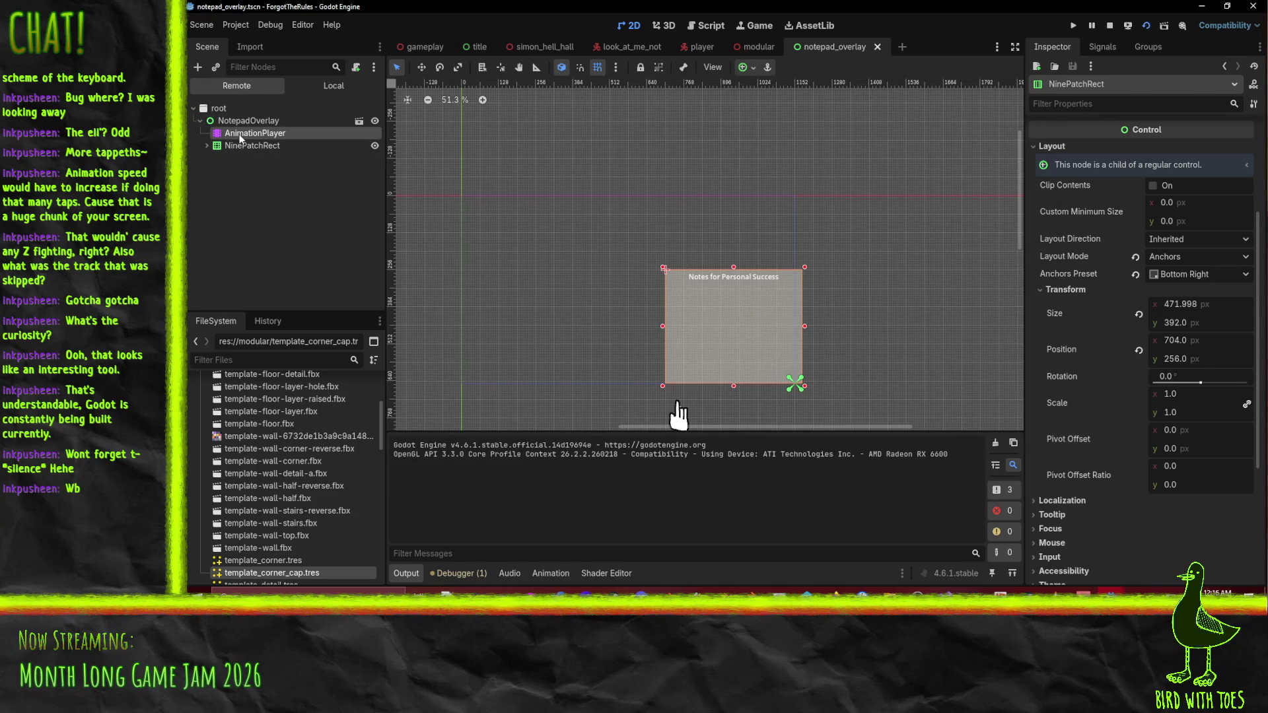
mouse_move(1097, 595)
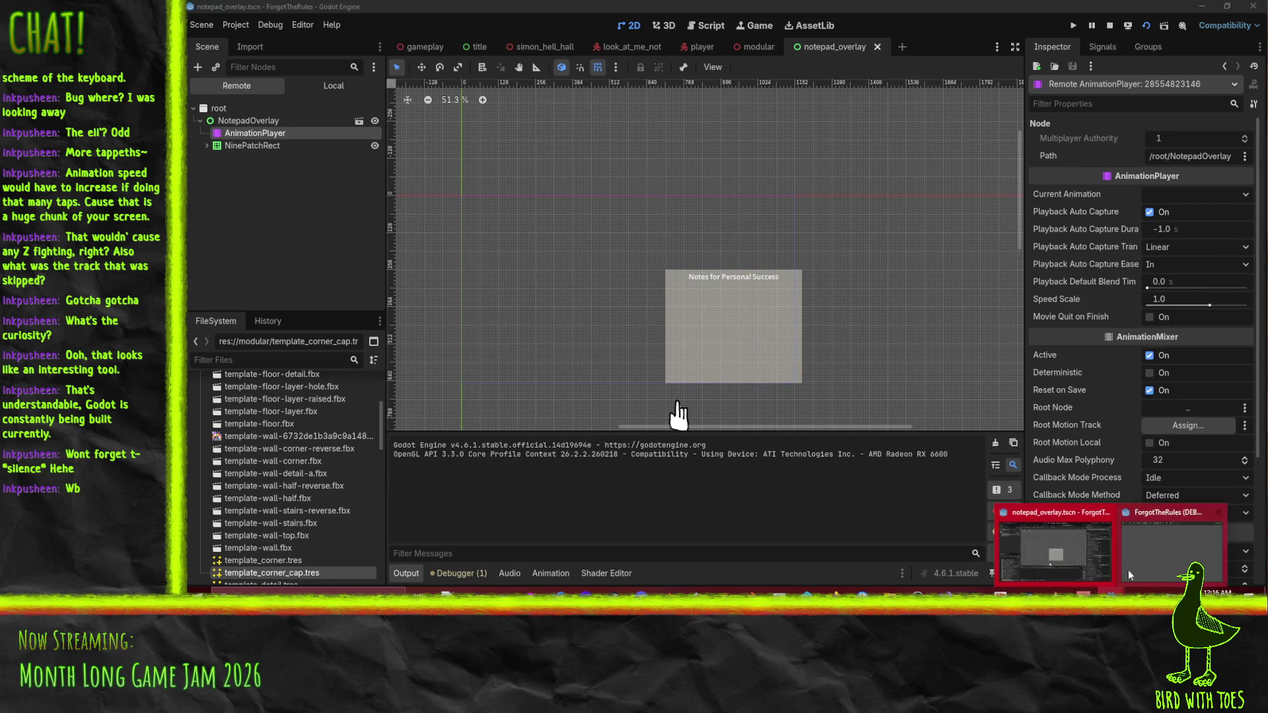
click(1161, 548)
mouse_move(545, 77)
mouse_down()
mouse_move(538, 212)
mouse_move(479, 144)
mouse_up()
click(1247, 198)
click(1177, 196)
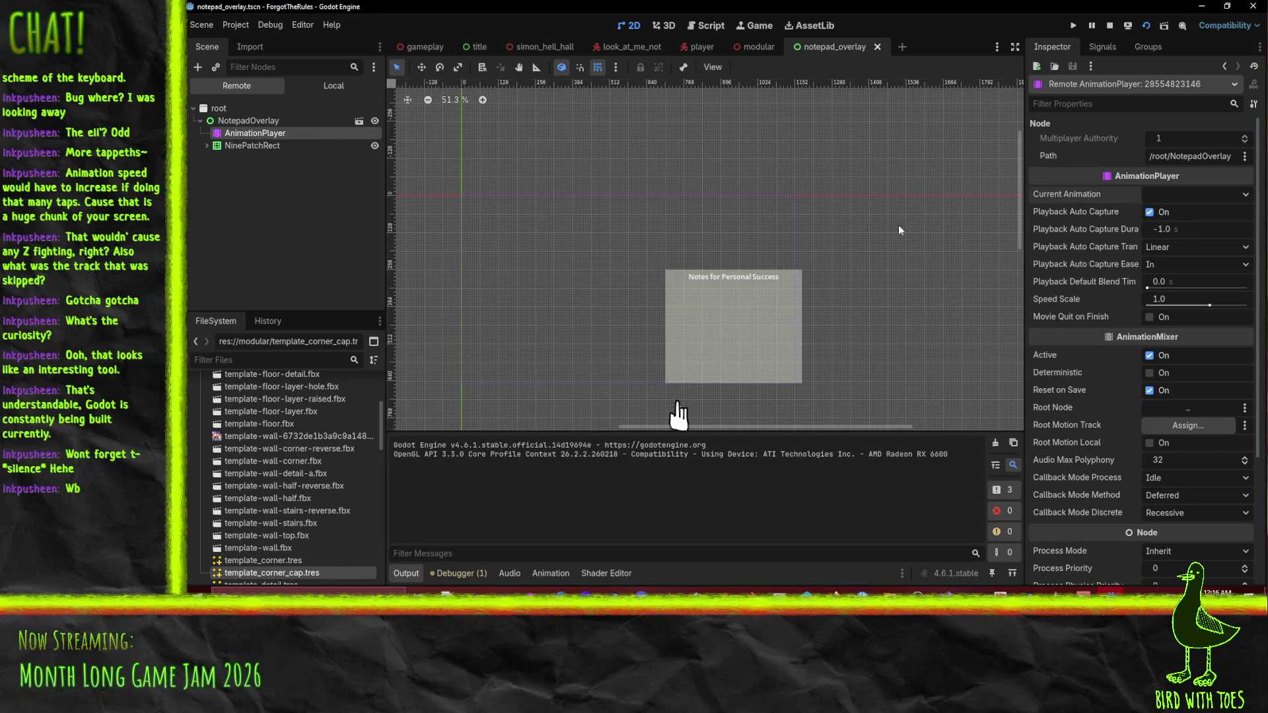
click(1109, 29)
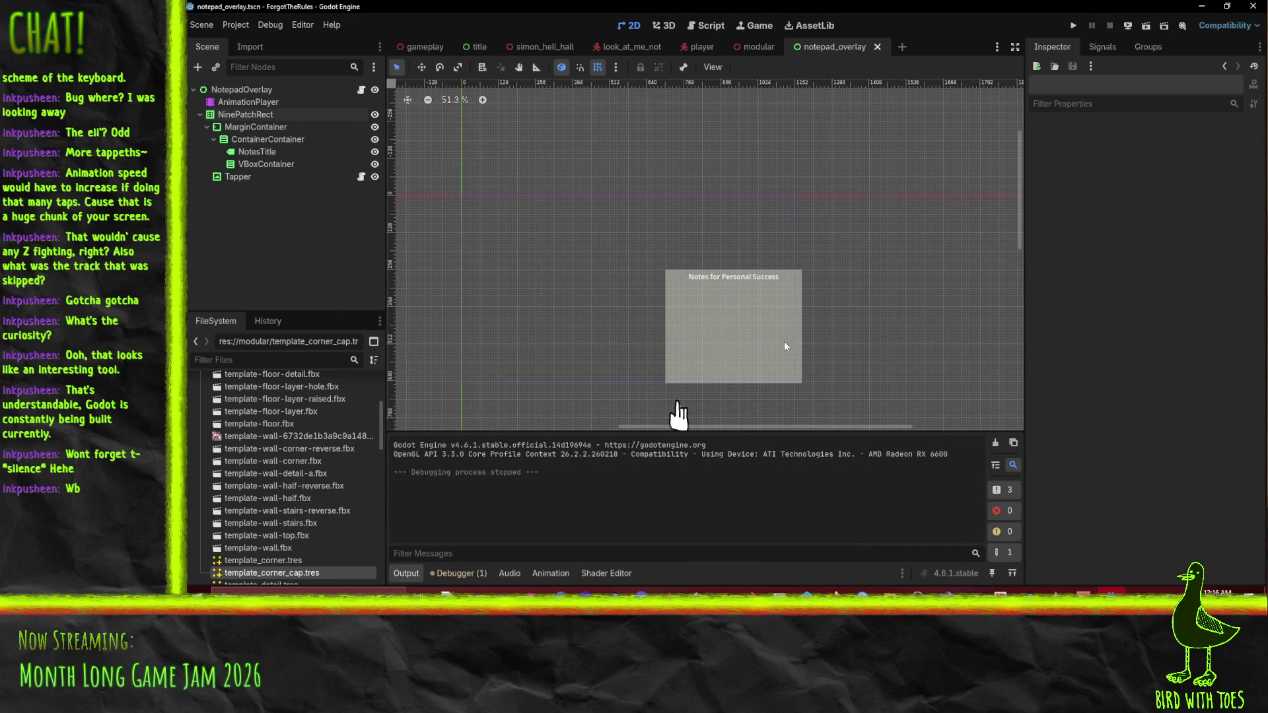
click(1073, 29)
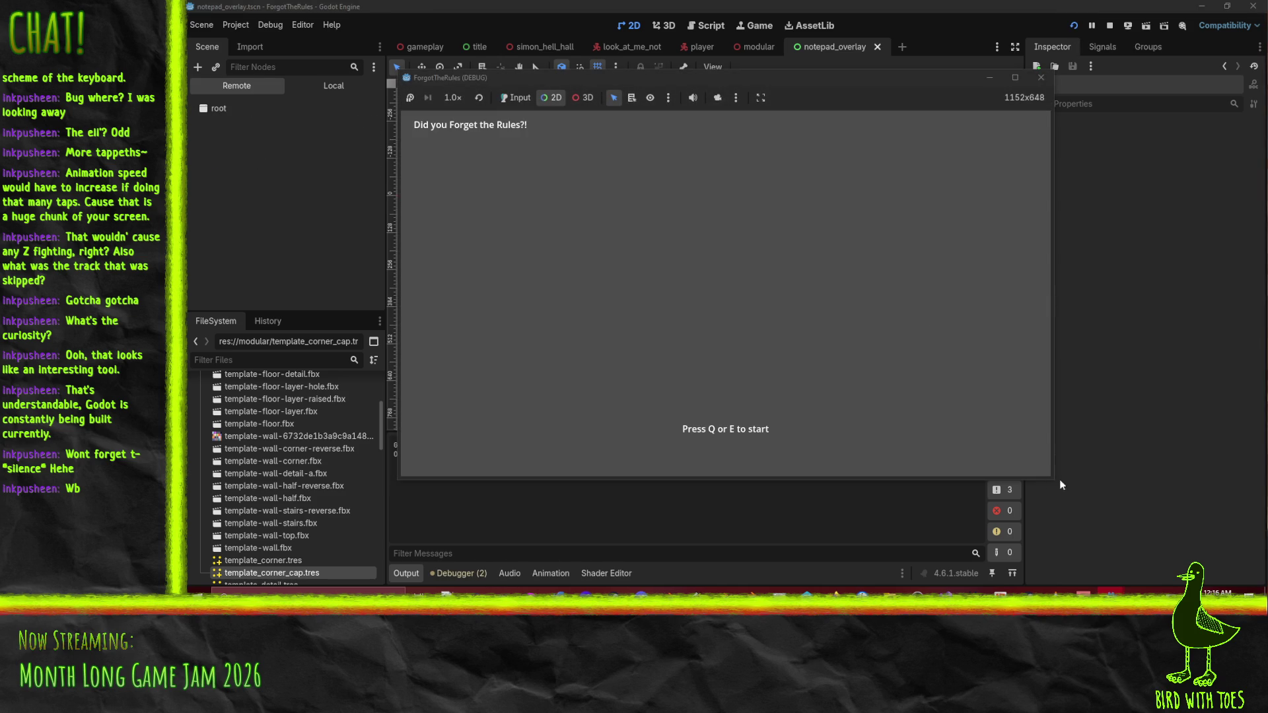
Enlarge the game's debug window and browse its toolbar's speed, node-picking and camera options.
drag(1052, 477, 1188, 583)
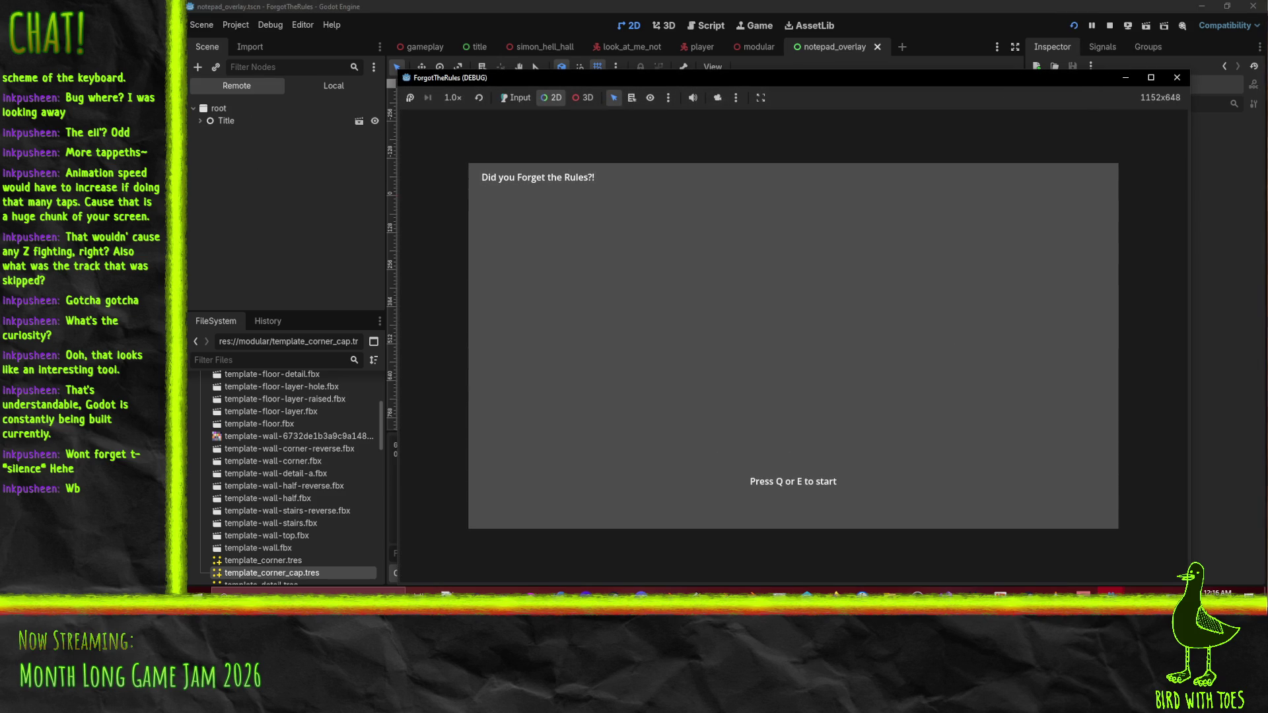
click(466, 98)
click(465, 98)
click(612, 97)
drag(752, 81, 653, 36)
click(637, 54)
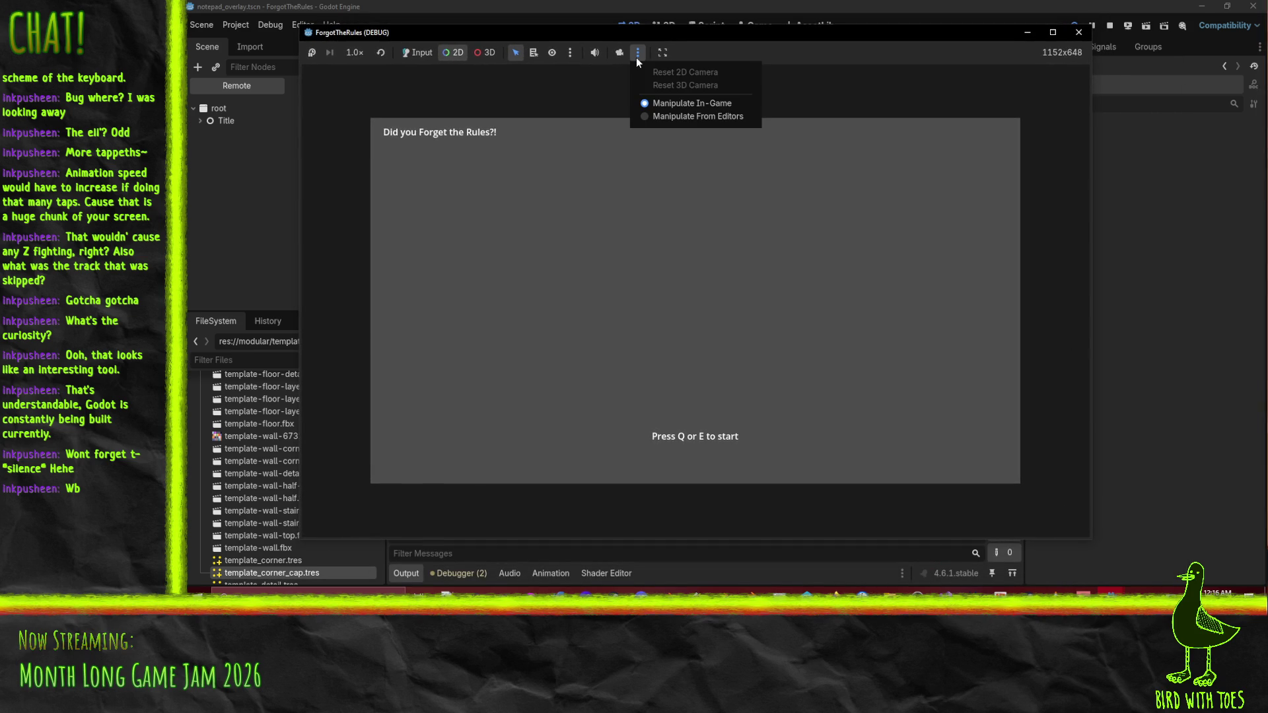
click(636, 57)
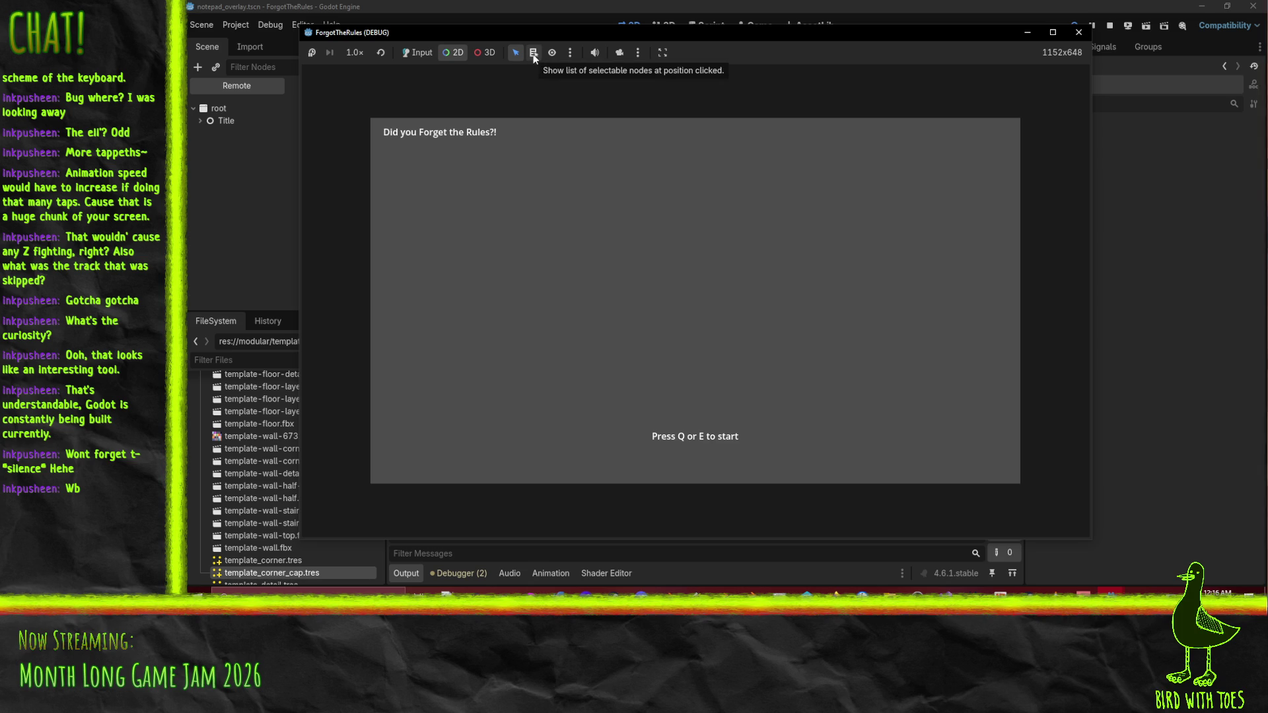
click(568, 57)
click(548, 77)
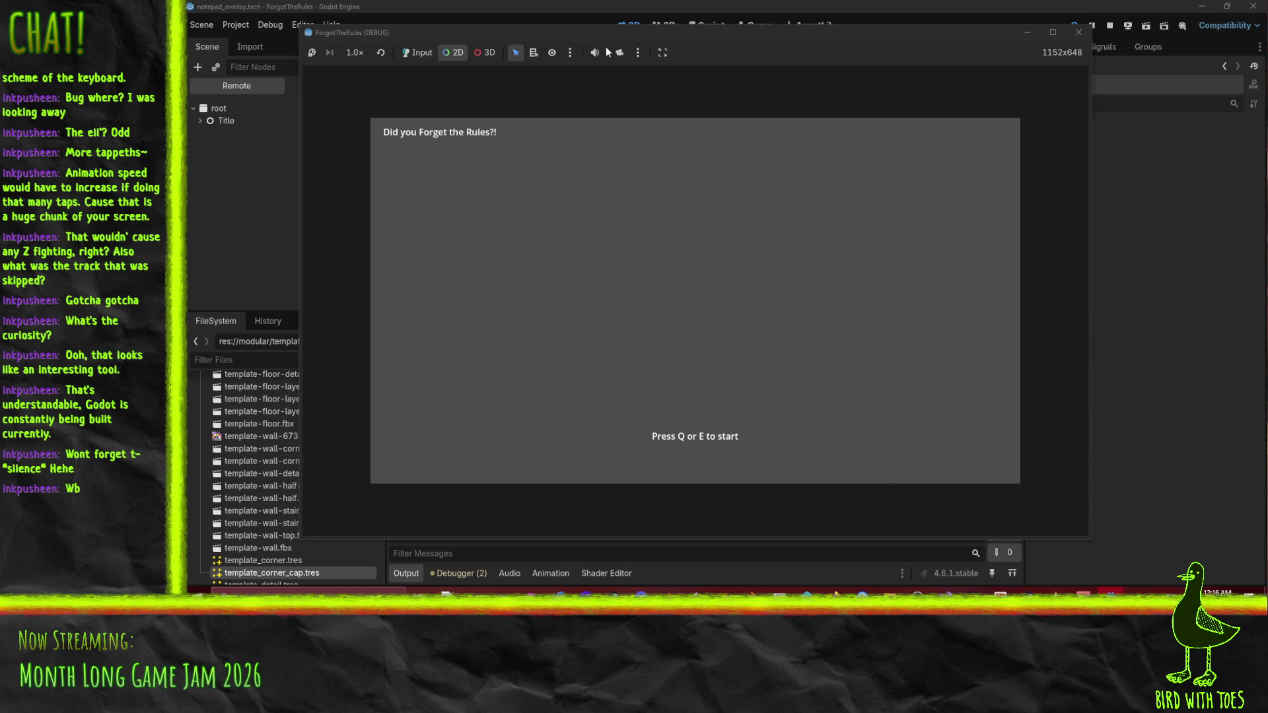
click(570, 53)
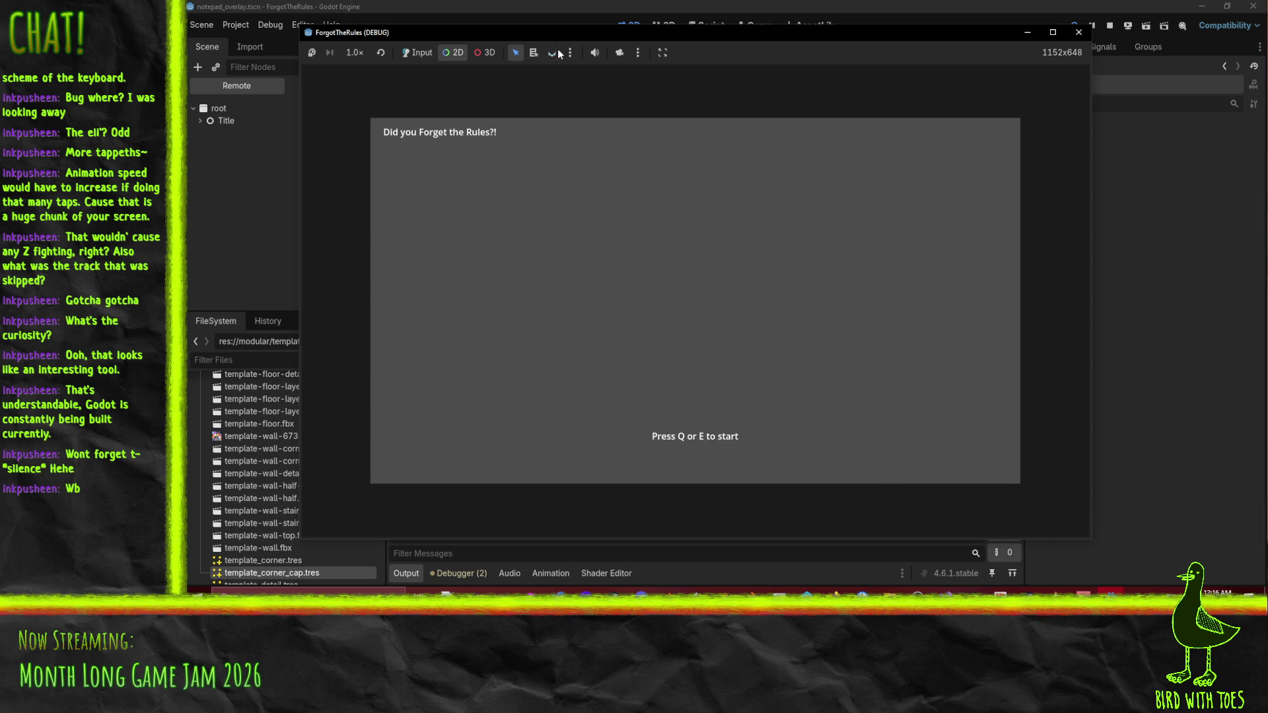
click(549, 76)
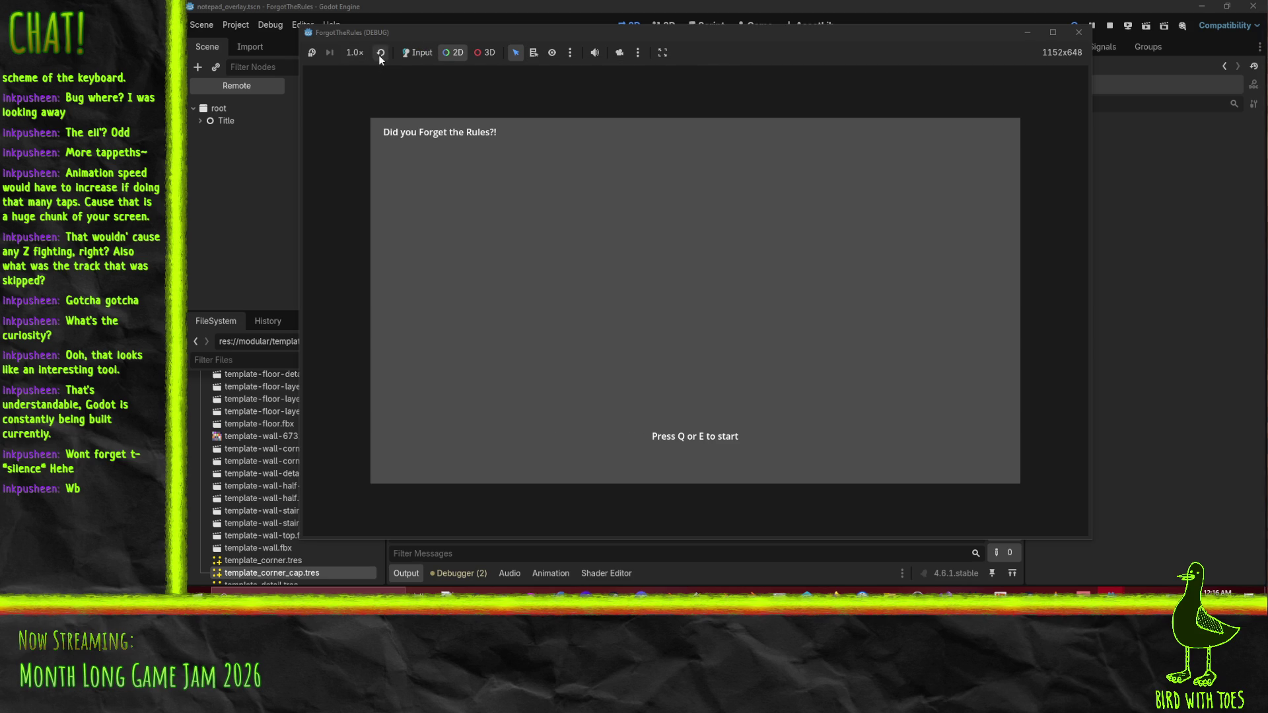
Set the game view to Stretch to Fit, trying Keep Aspect Ratio in between, then start with E.
click(311, 54)
click(409, 57)
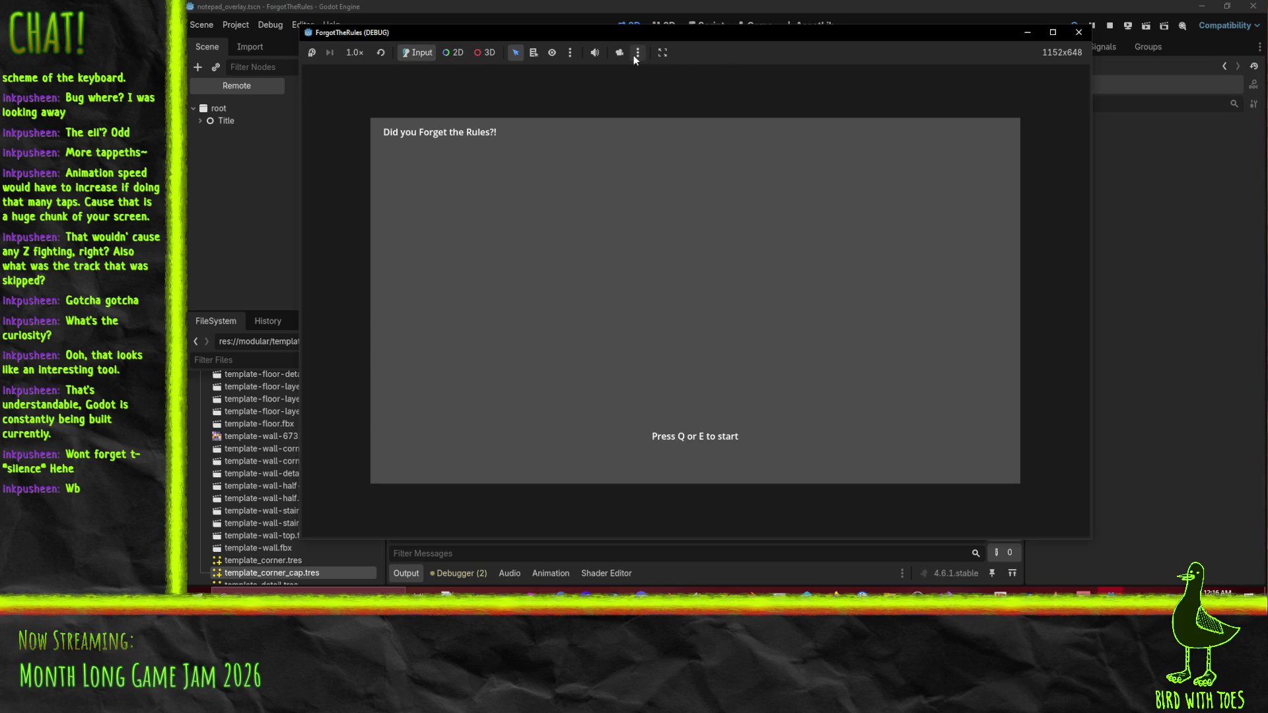
click(661, 53)
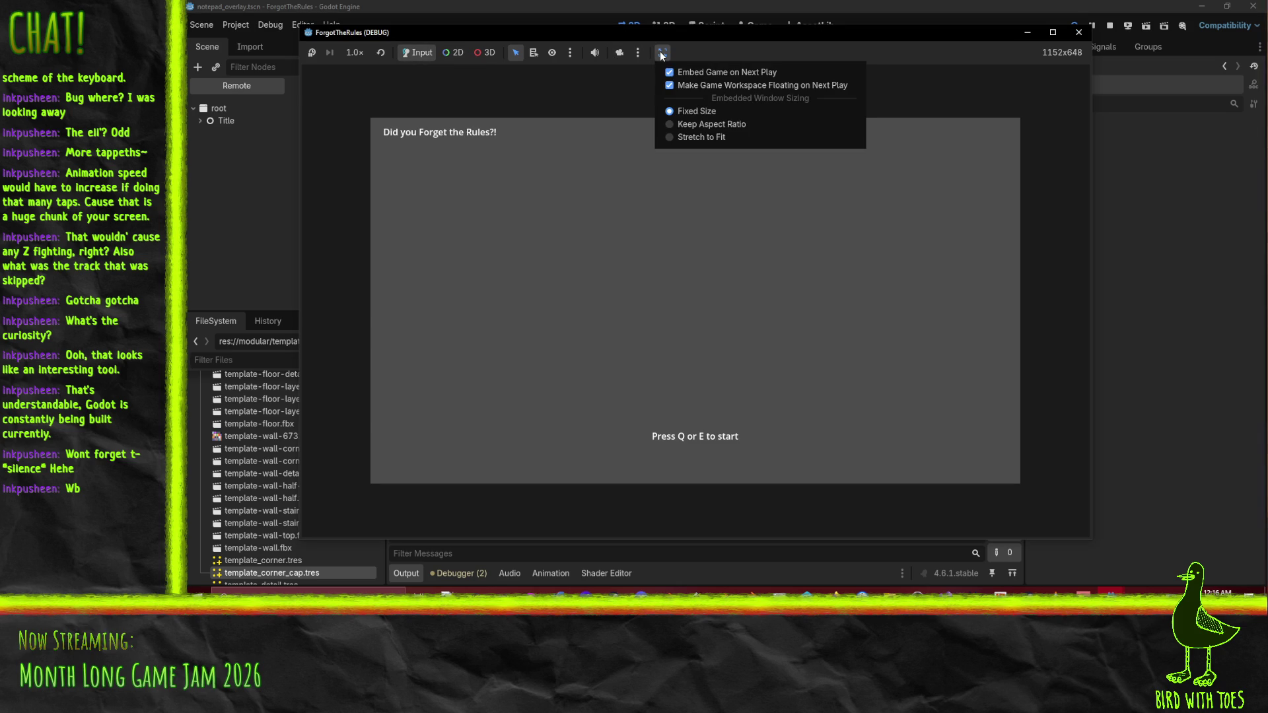
click(719, 137)
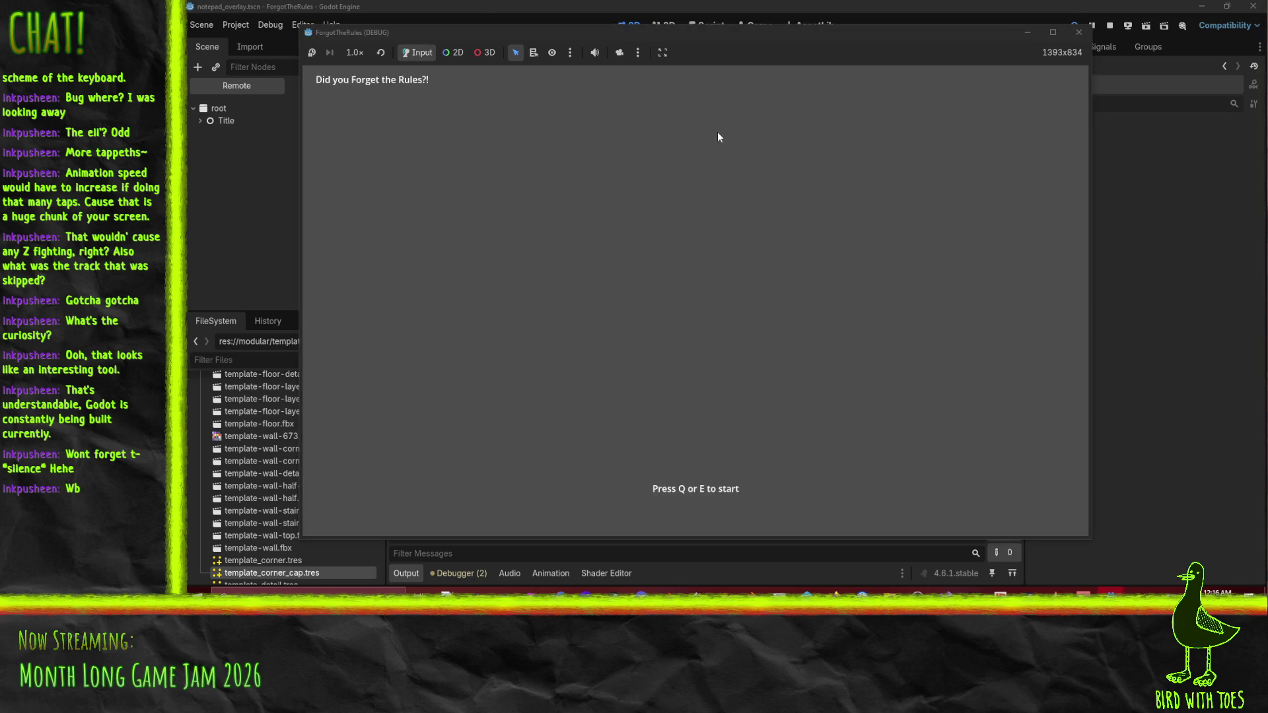
click(662, 53)
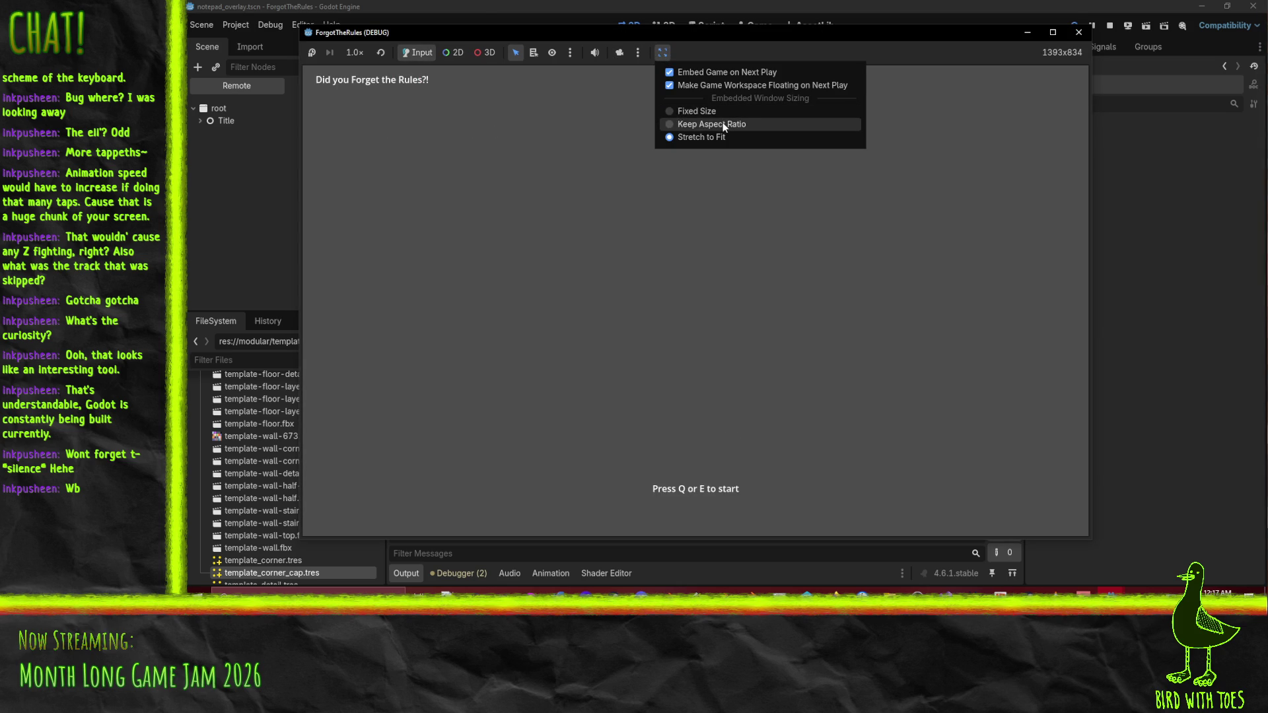
click(779, 125)
click(663, 53)
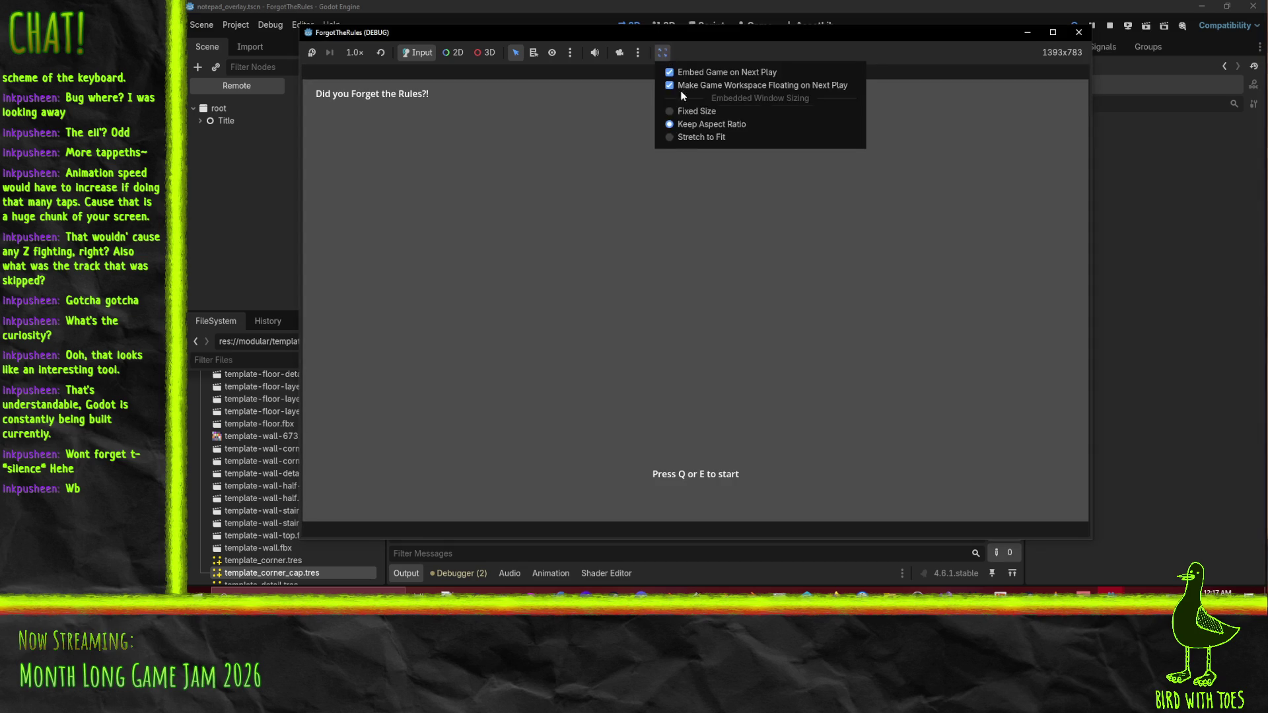
click(704, 132)
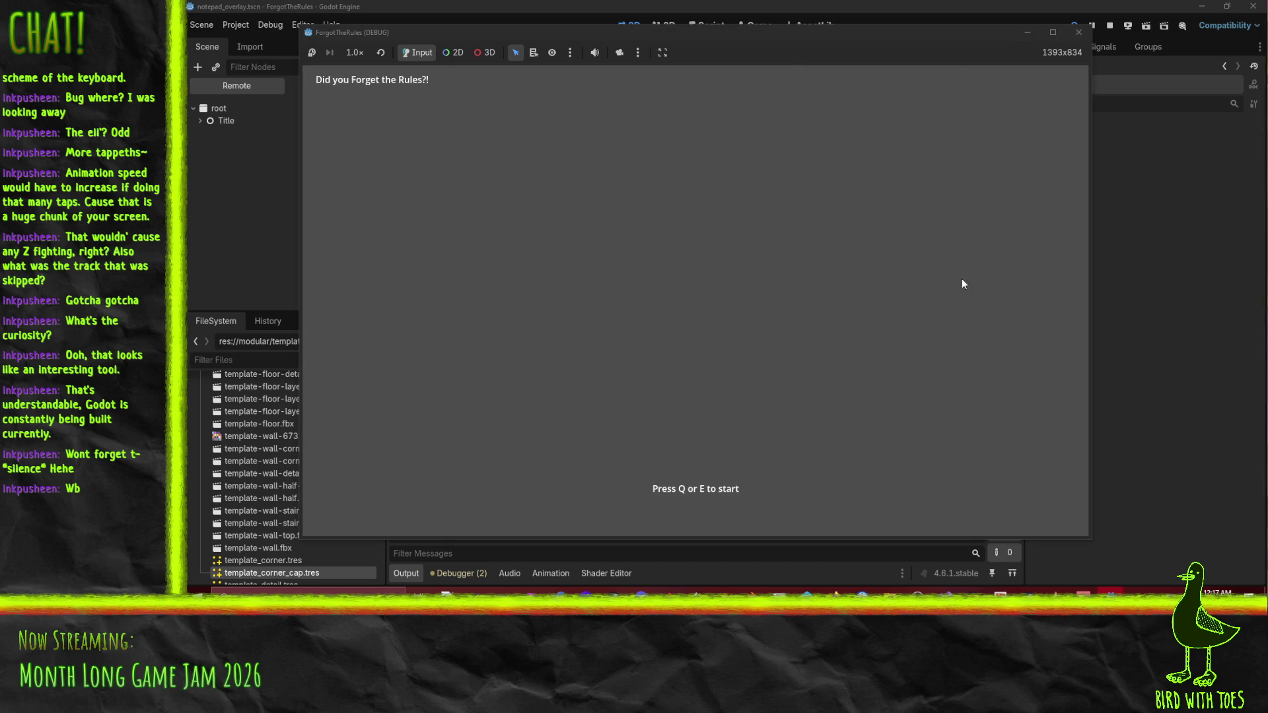
key(e)
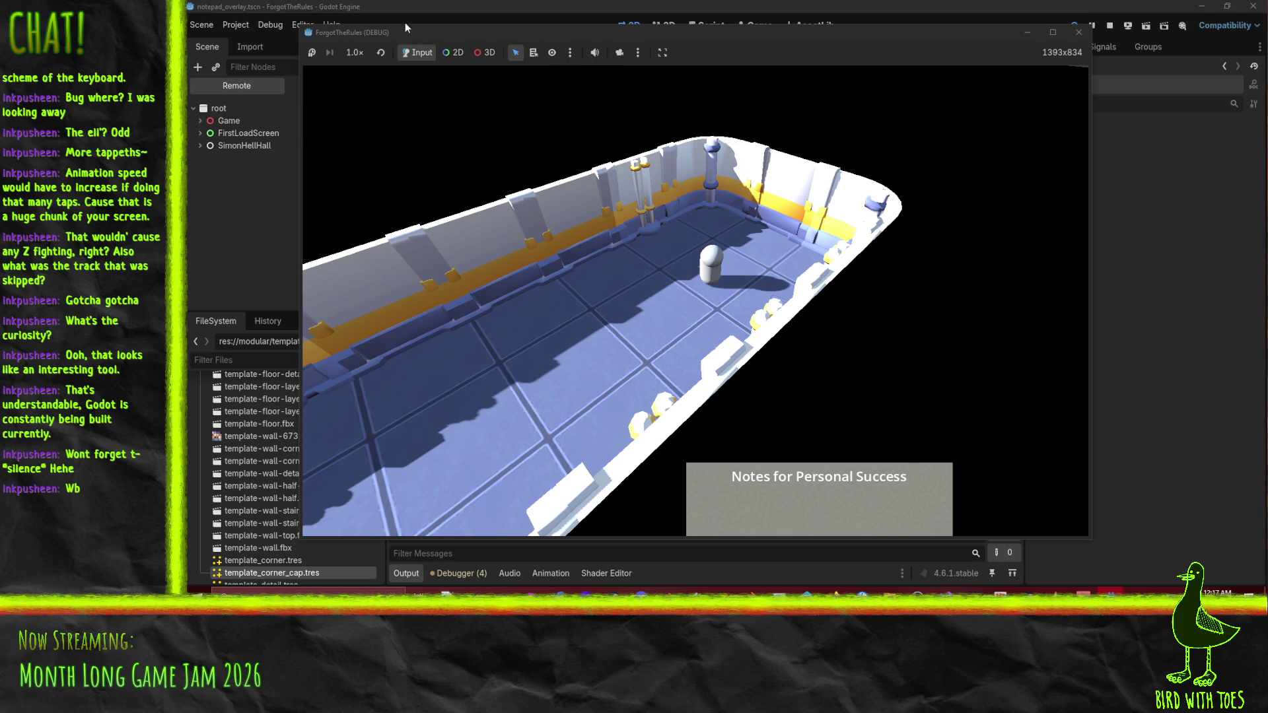
Pick the notes panel in the running game, shrink the window to 756×562, and break the Q rule.
click(455, 52)
click(793, 490)
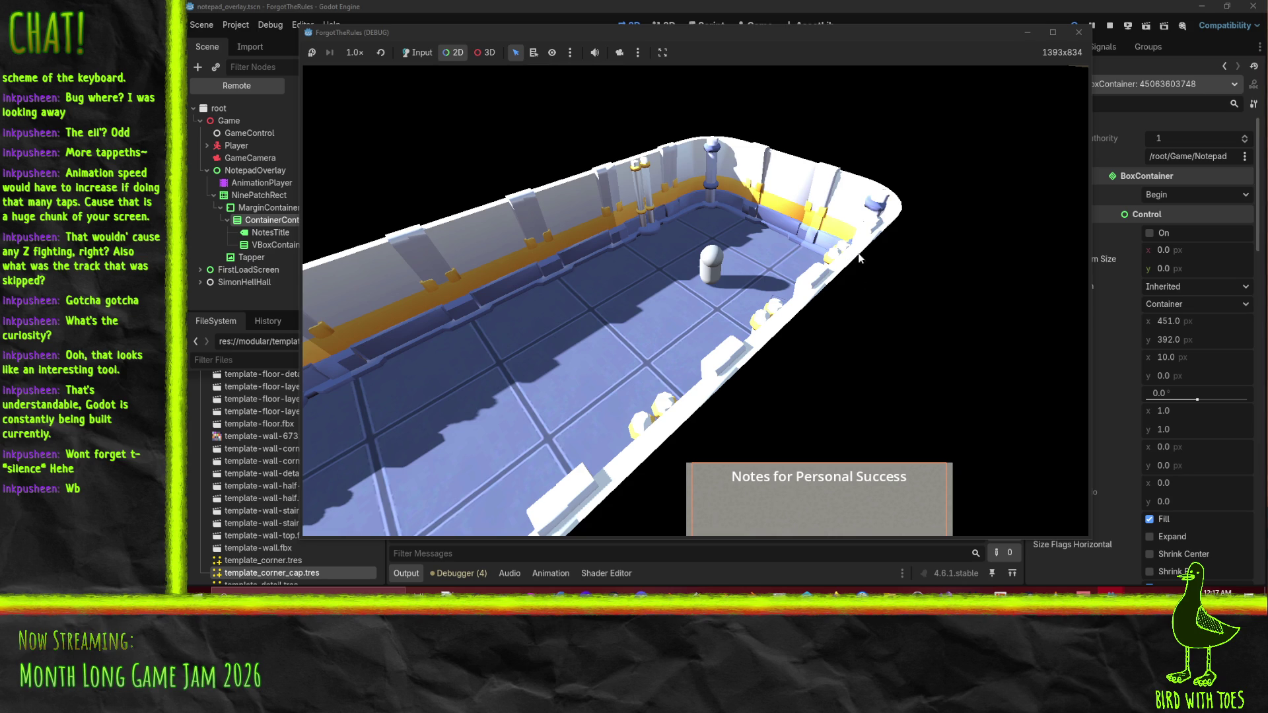
click(789, 43)
mouse_move(774, 32)
mouse_down()
mouse_move(671, 30)
mouse_move(725, 34)
mouse_up()
drag(1042, 231, 765, 238)
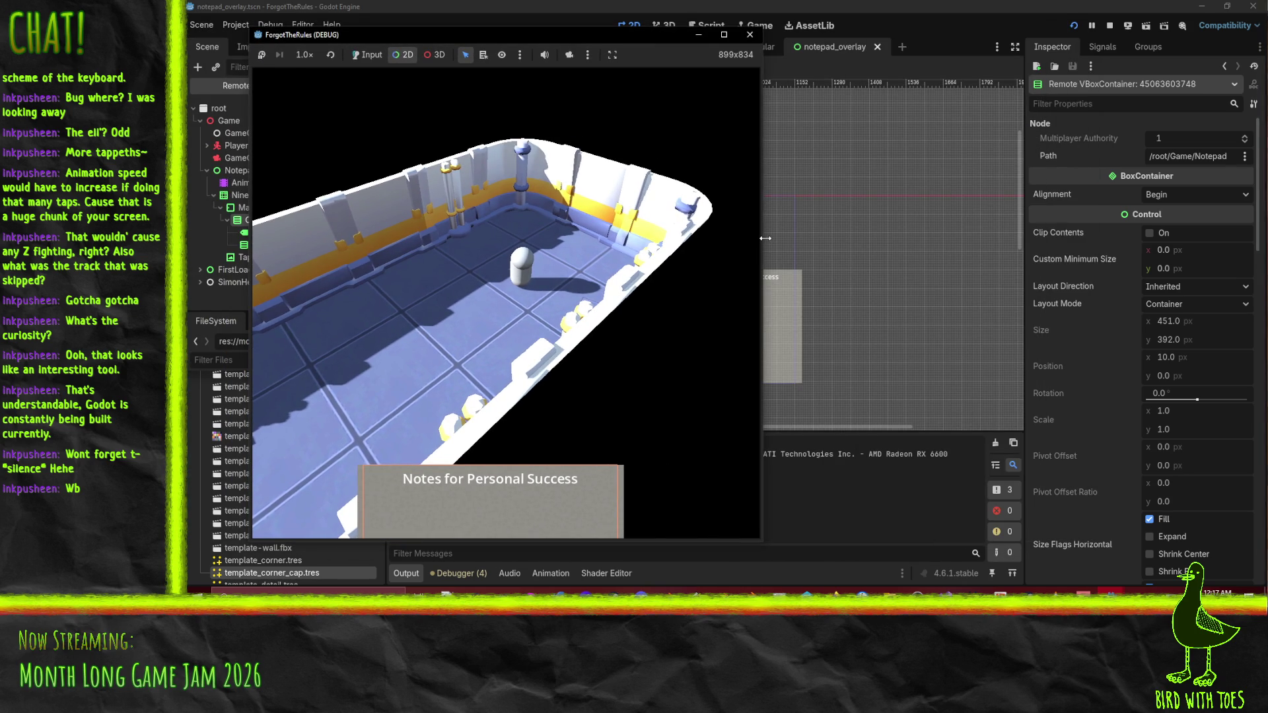
click(720, 547)
click(757, 544)
click(764, 541)
mouse_move(764, 543)
mouse_down()
mouse_move(730, 509)
mouse_move(681, 390)
mouse_up()
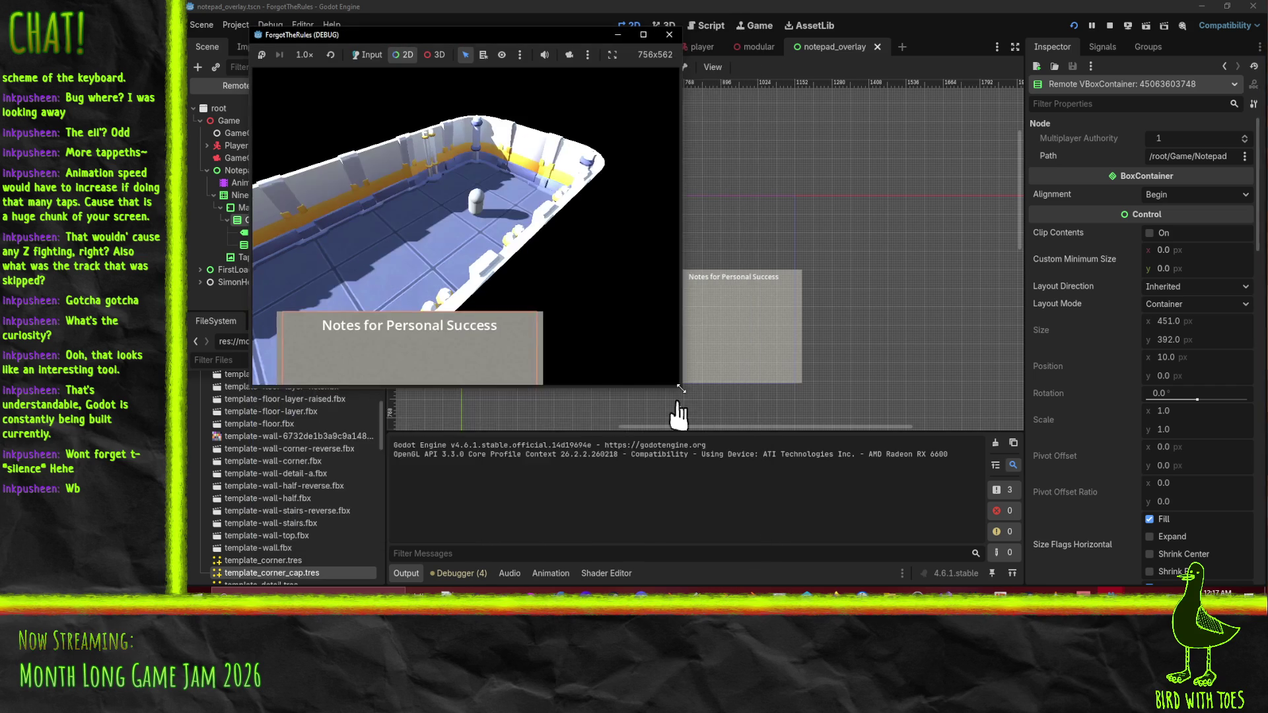
click(481, 201)
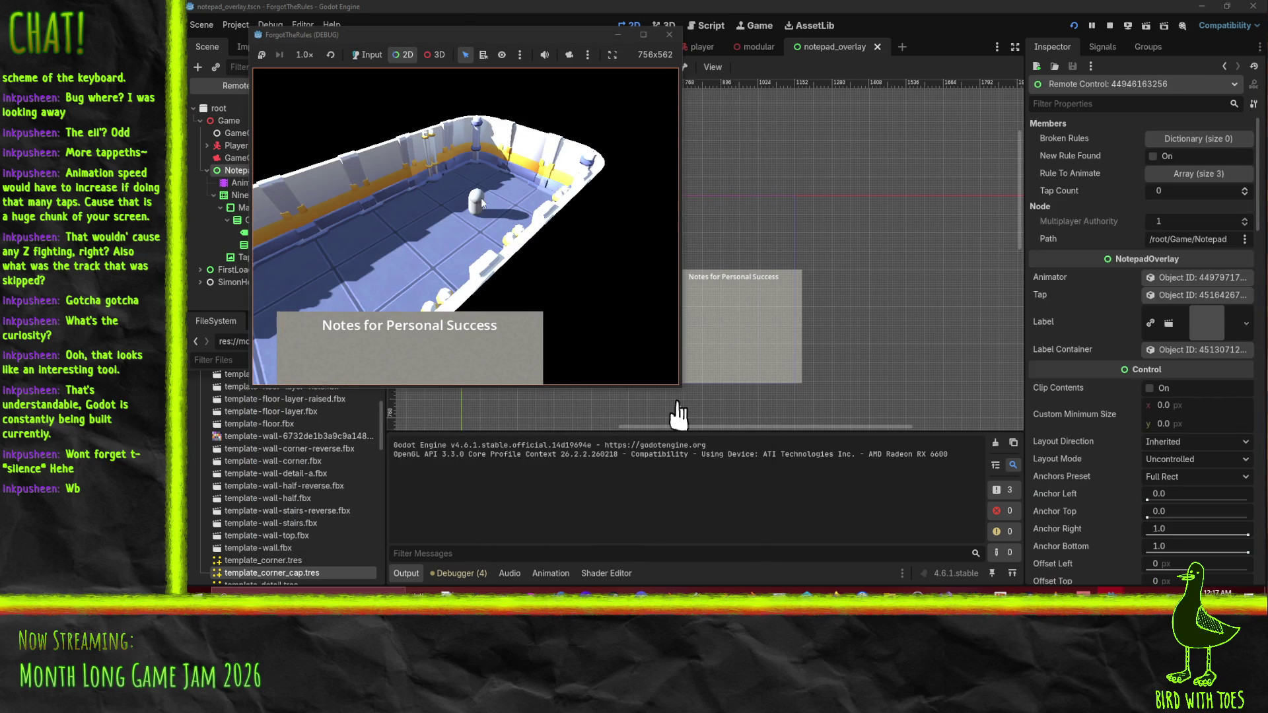
click(355, 54)
click(505, 191)
key(q)
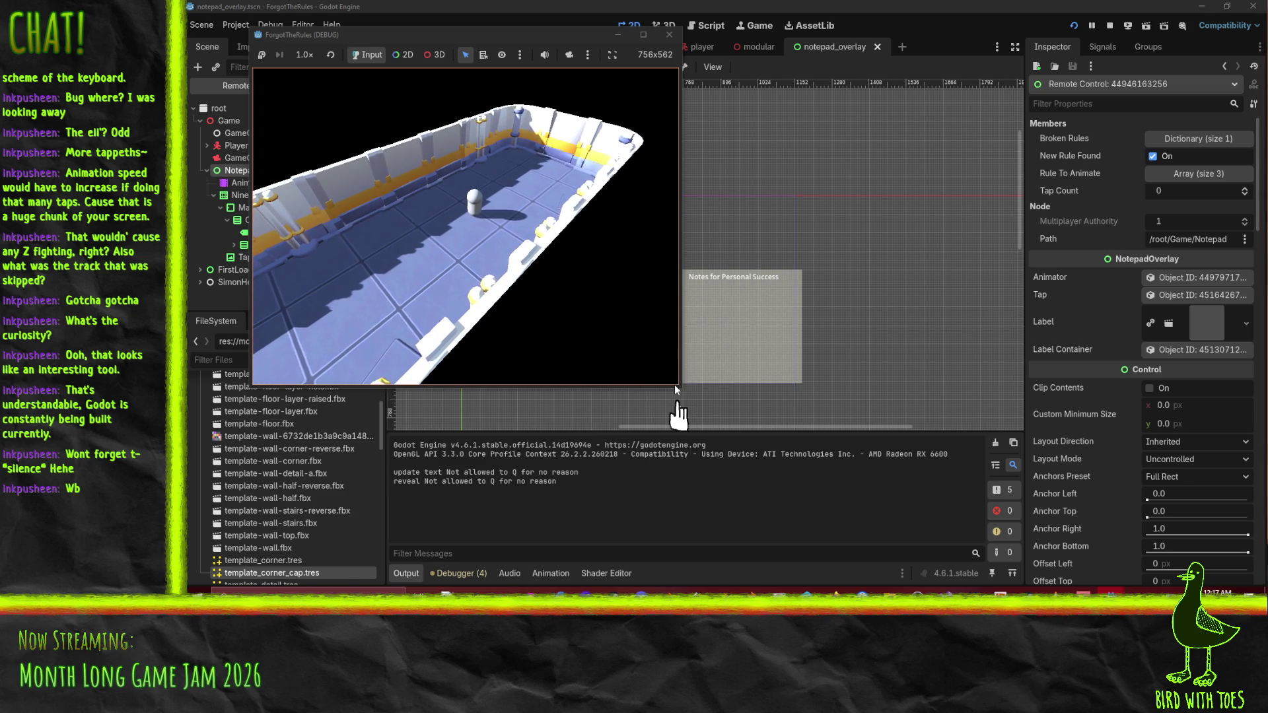
Resize the game window wider, taller, narrower and wide again to check the overlay, then close it.
mouse_move(679, 386)
mouse_down()
mouse_move(766, 416)
mouse_move(1175, 420)
mouse_up()
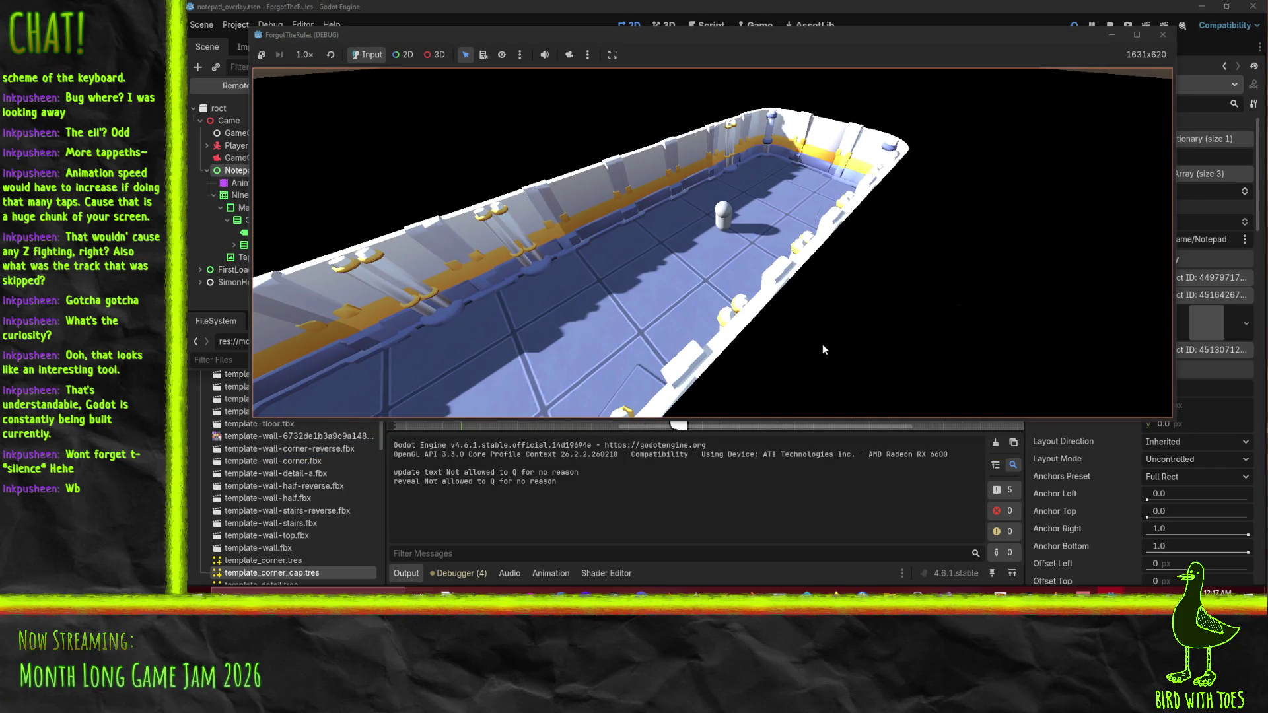
drag(769, 417, 793, 586)
double_click(792, 586)
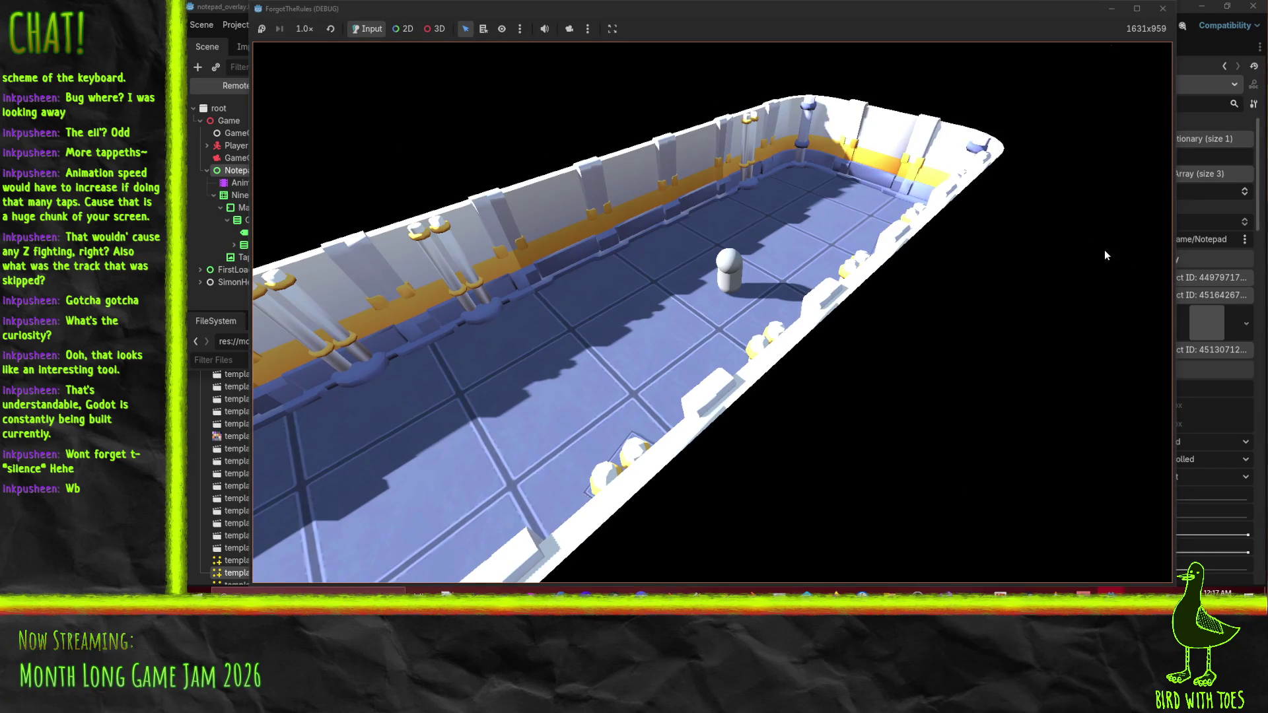
drag(1176, 257, 588, 295)
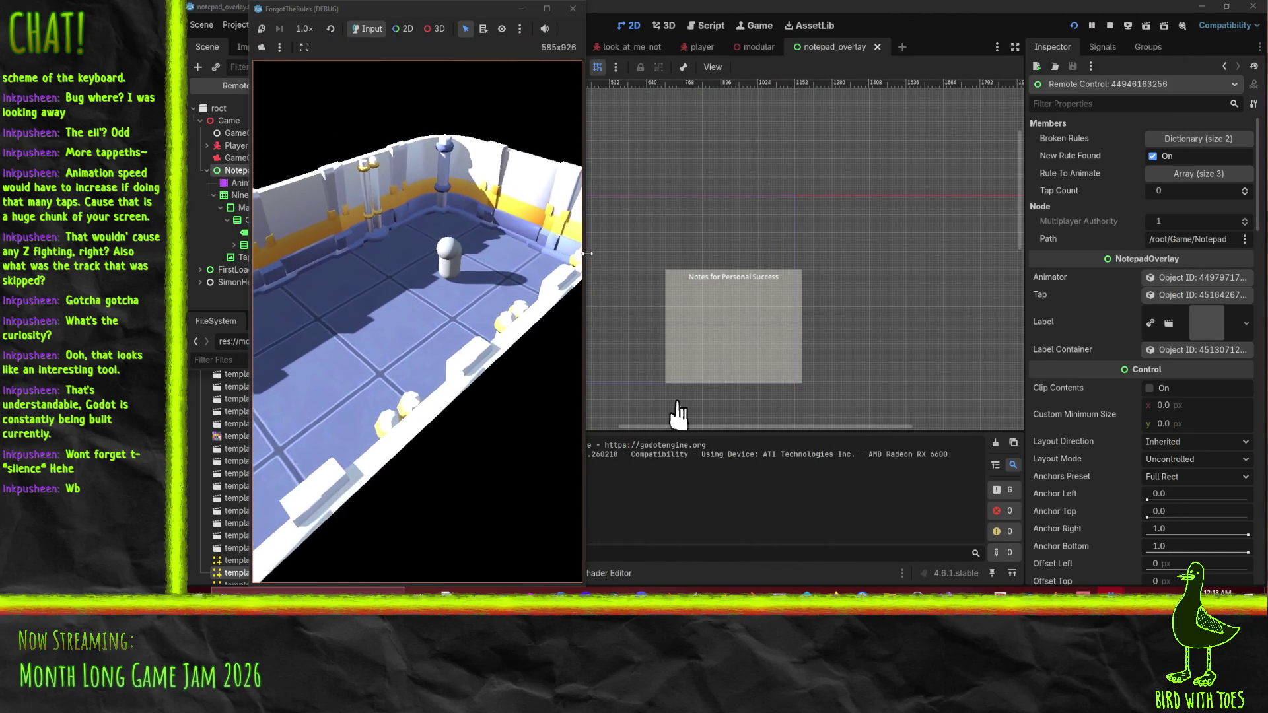
drag(586, 253, 1108, 294)
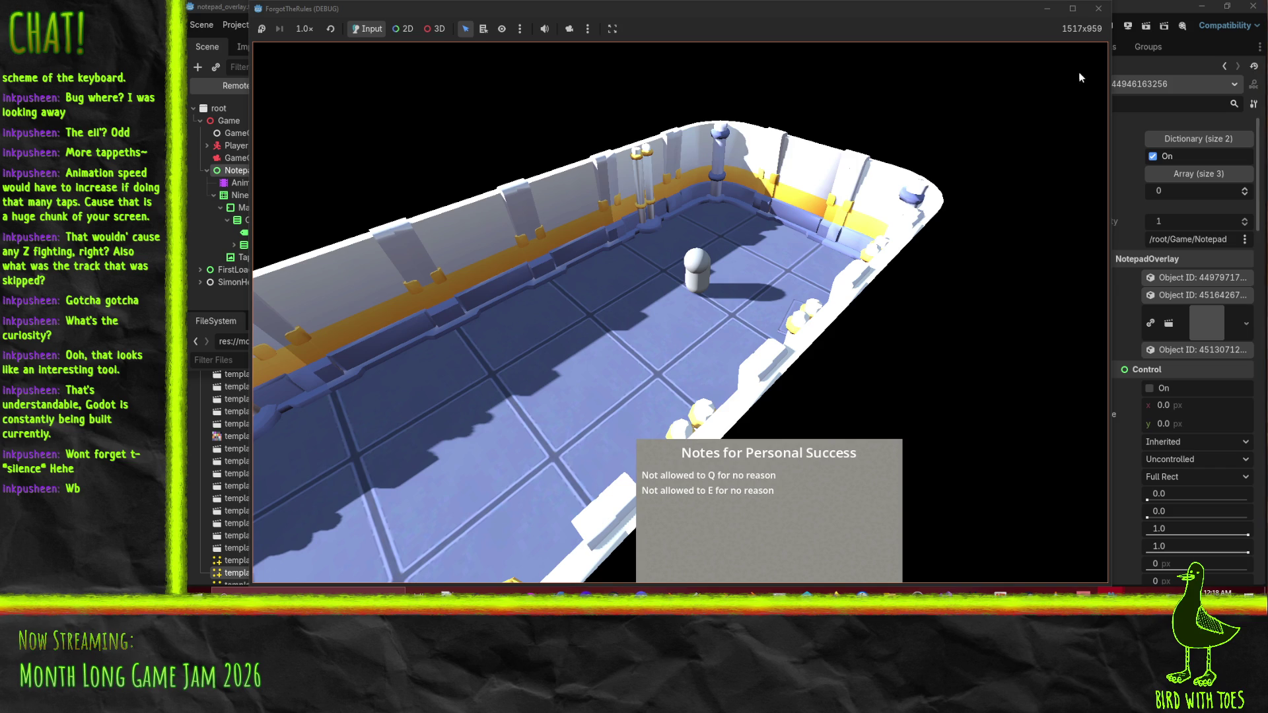
click(1098, 9)
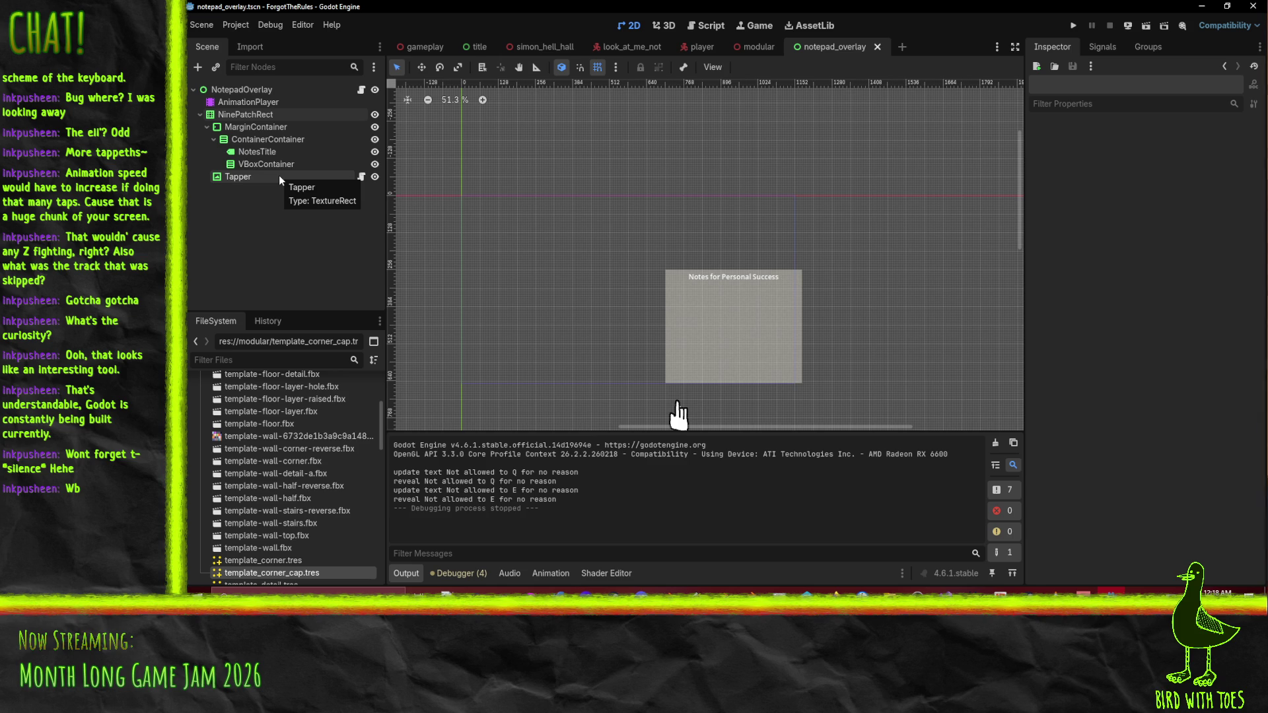
Make the NotepadOverlay root expand horizontally and vertically, save notepad_overlay.tscn, and run the game.
click(240, 90)
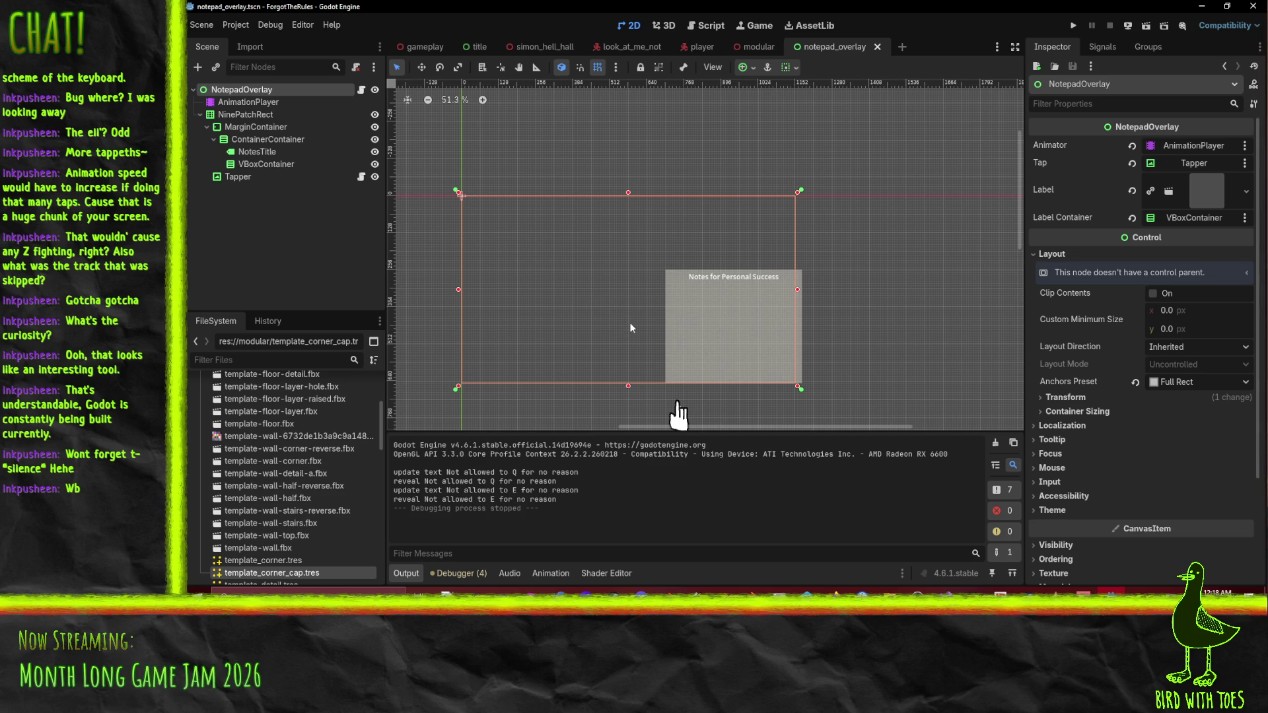
click(1052, 398)
click(1054, 398)
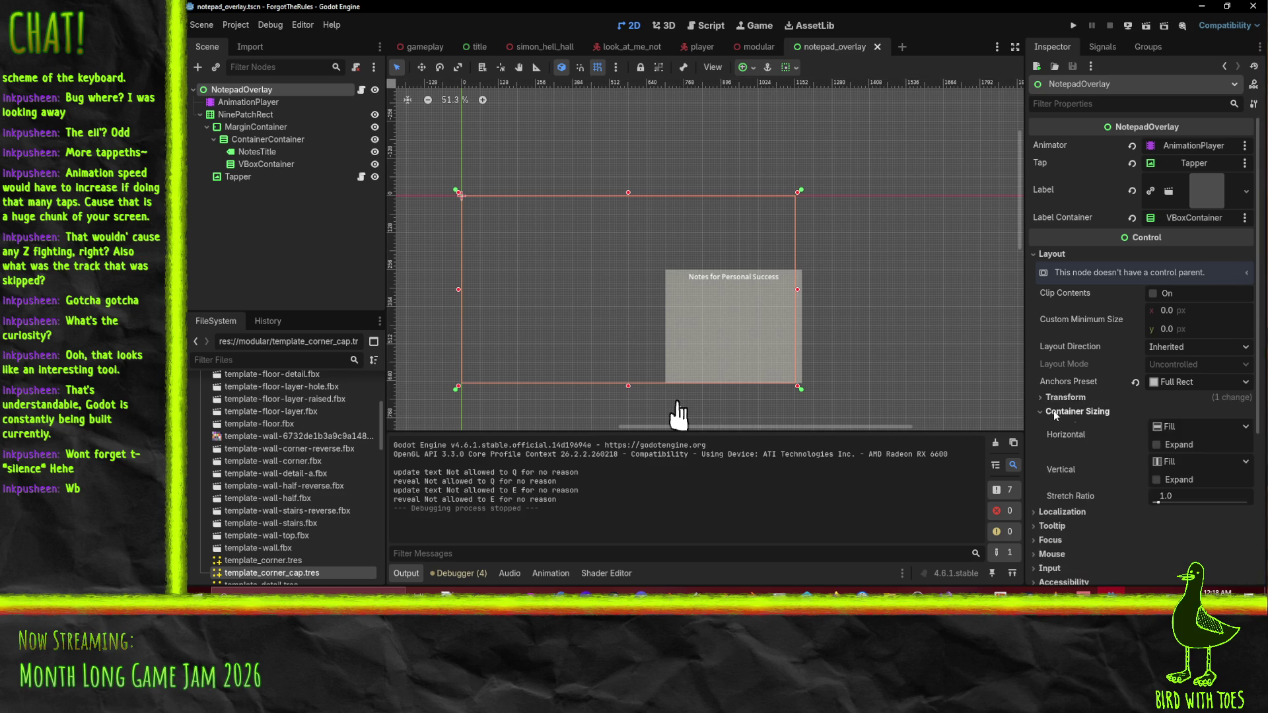
click(1163, 447)
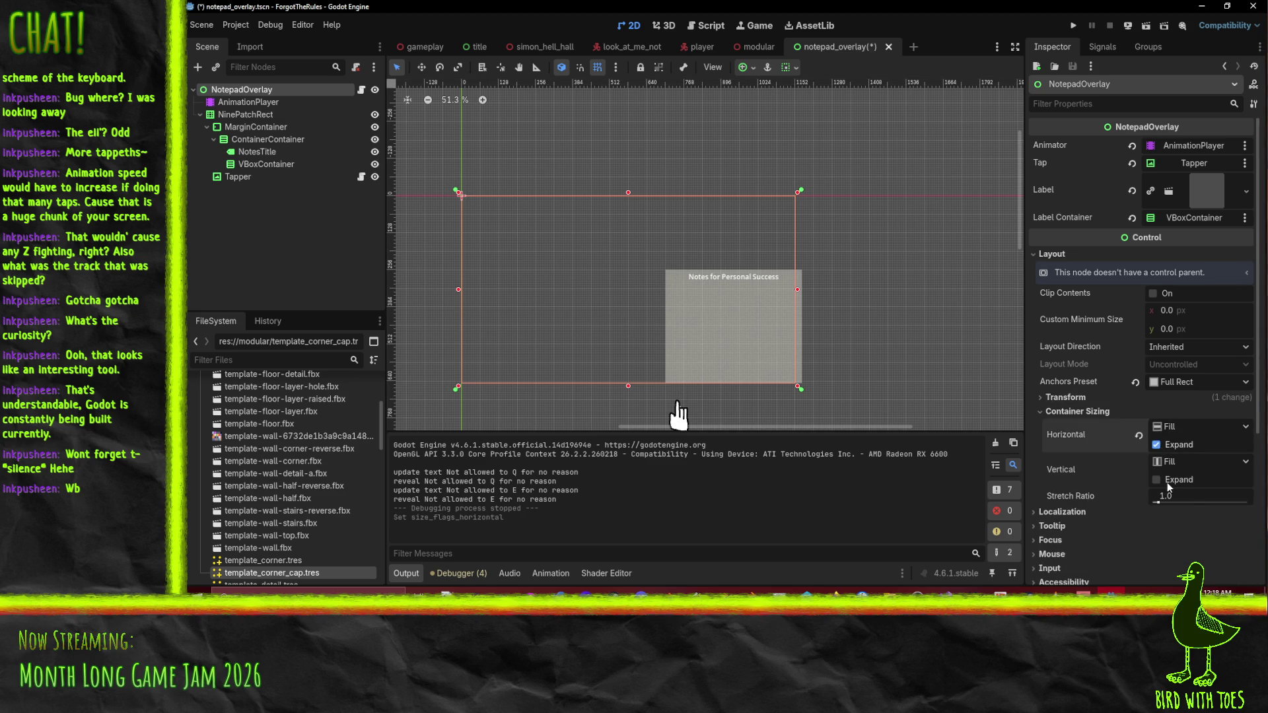
click(1165, 483)
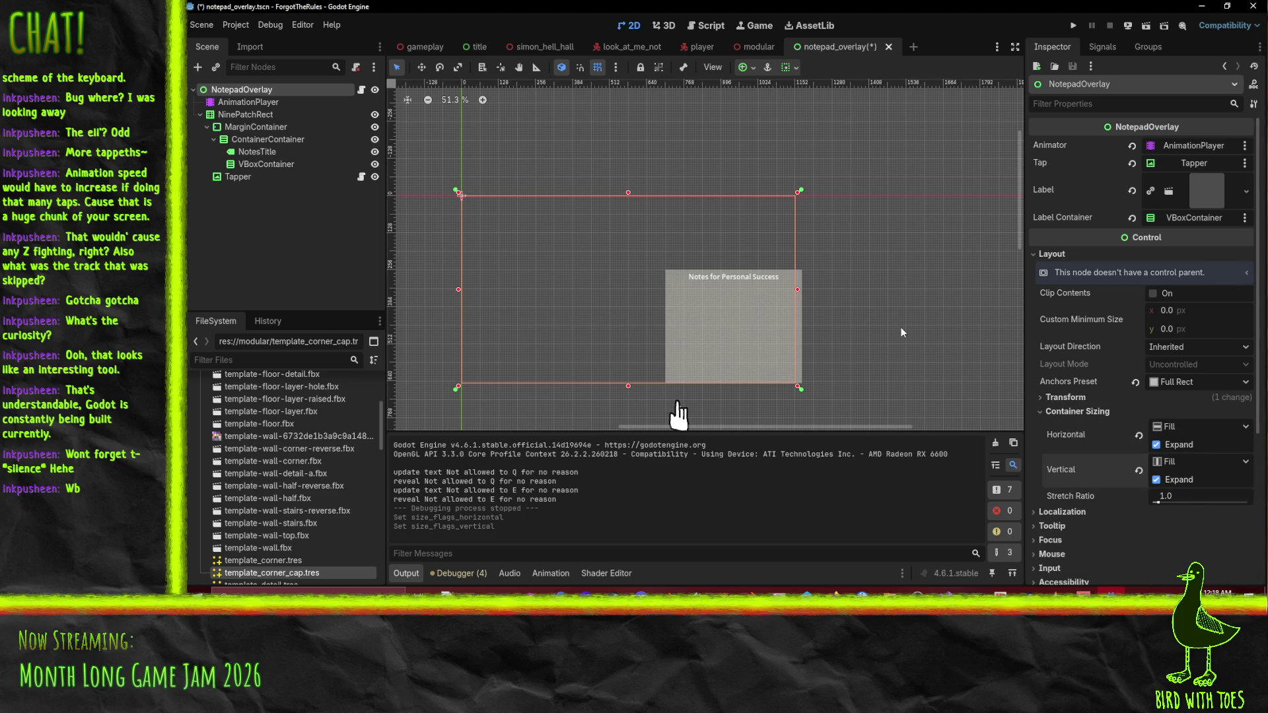
key(ctrl+s)
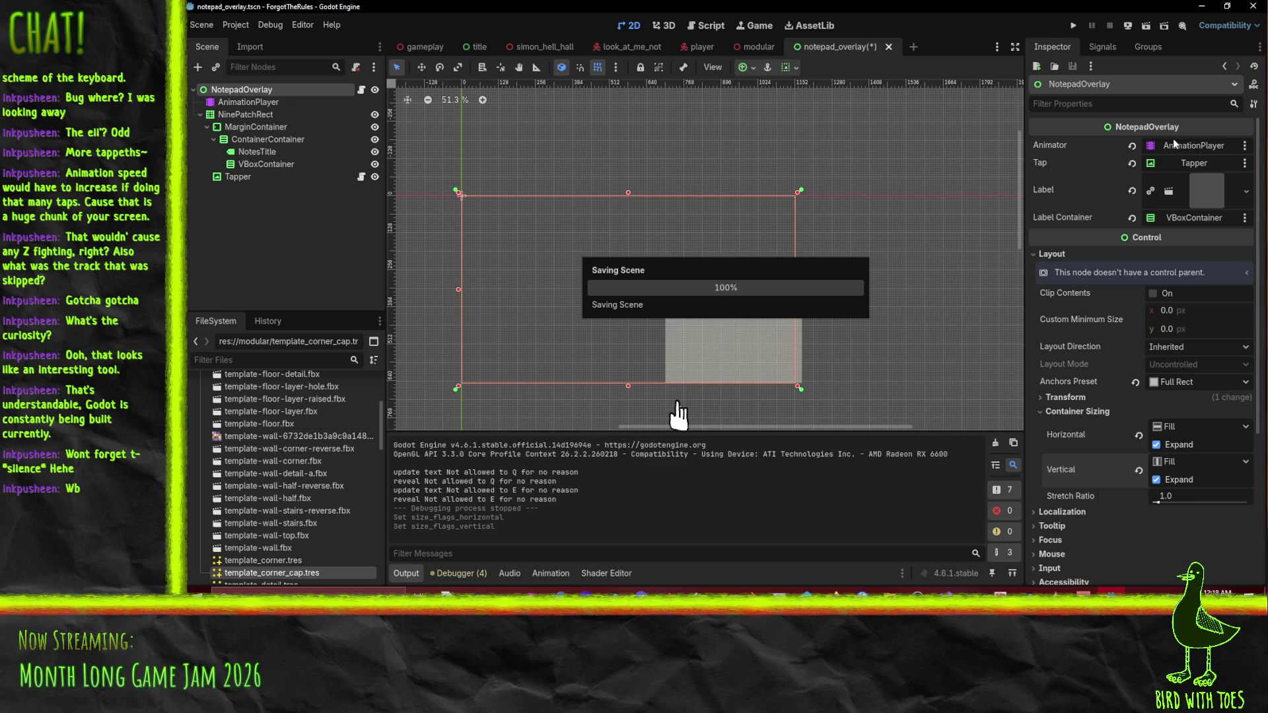
click(1073, 25)
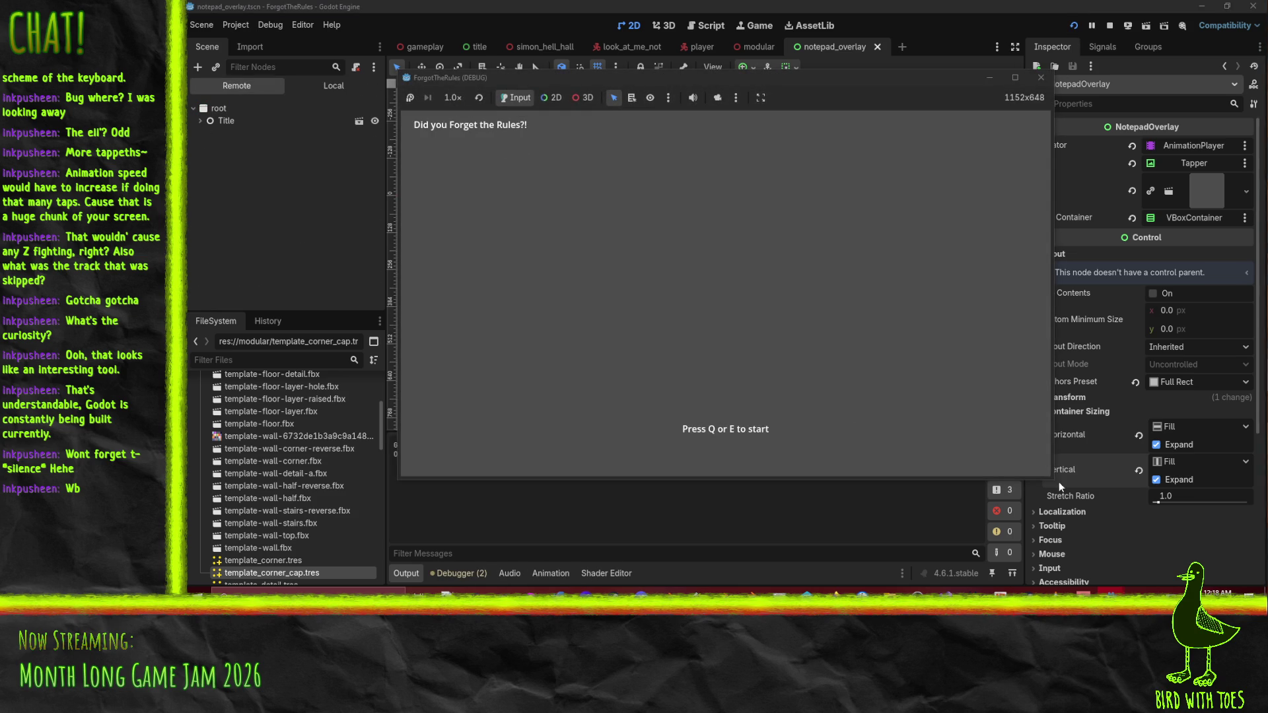
Enlarge the debug window, start the game with Q, then shrink the window to reveal the editor.
mouse_move(1052, 478)
mouse_down()
mouse_move(1149, 582)
mouse_move(1255, 585)
mouse_up()
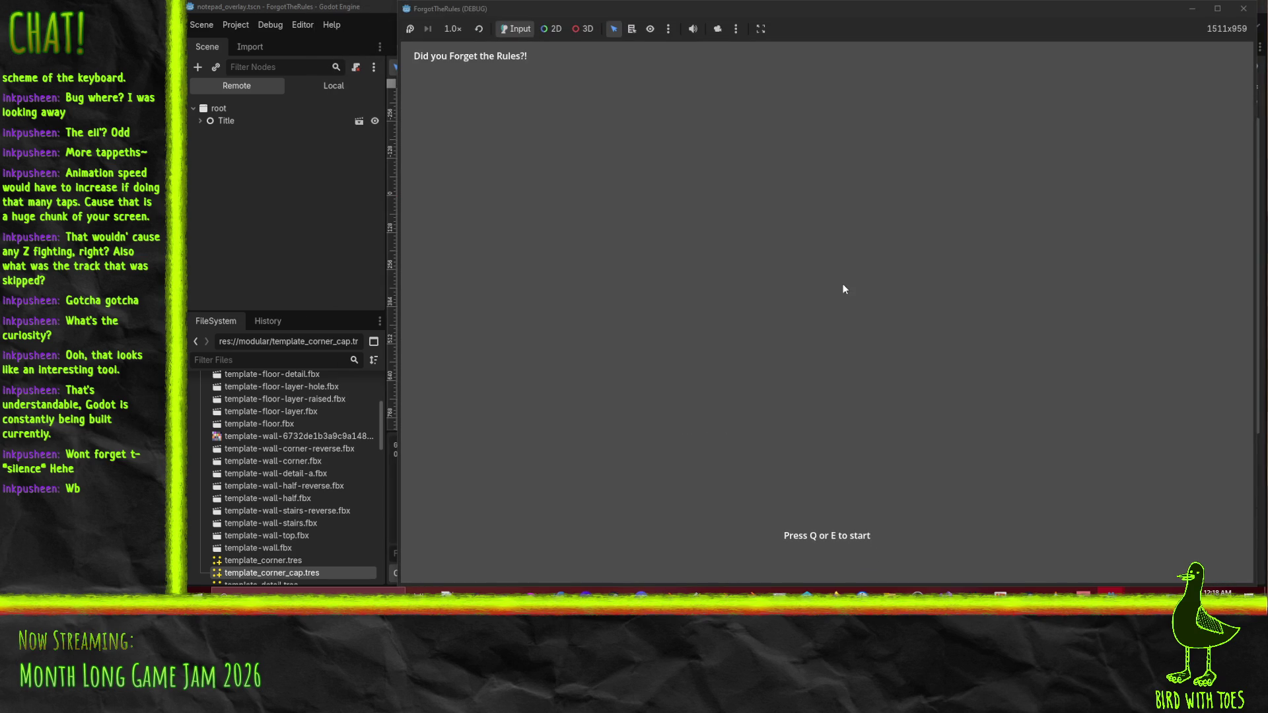
key(q)
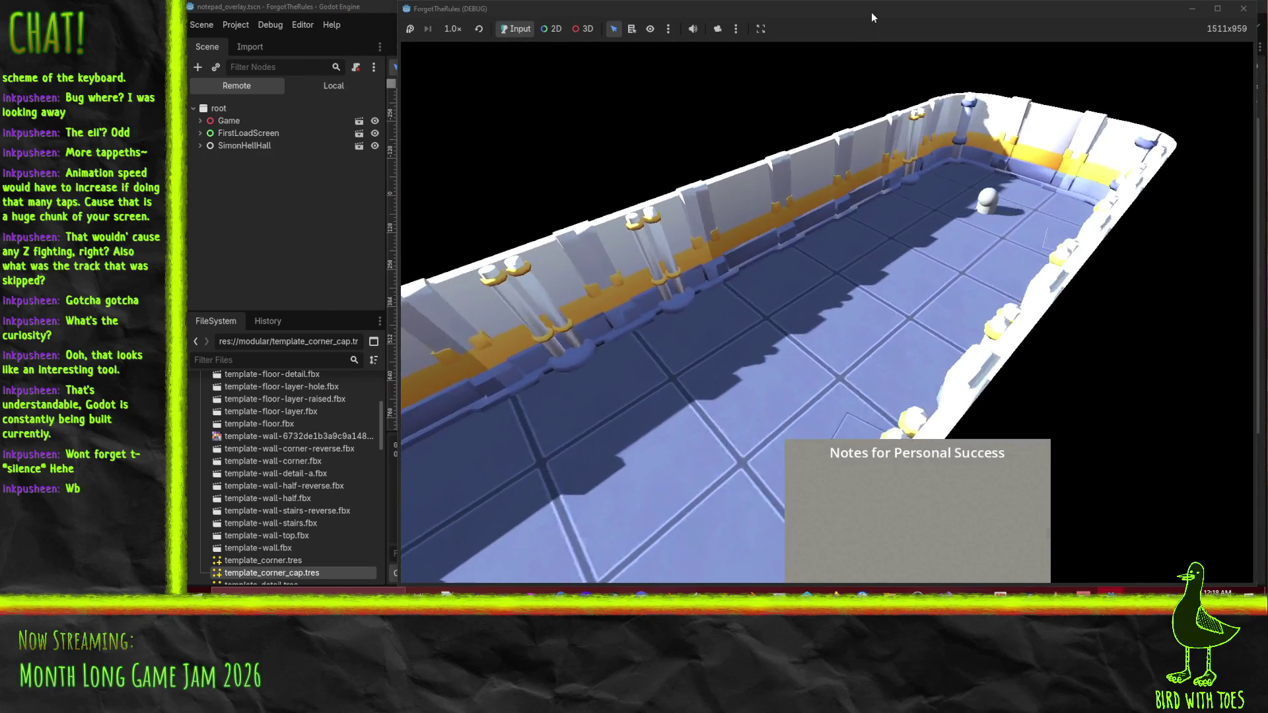
mouse_move(870, 12)
mouse_down()
mouse_move(728, 30)
mouse_move(723, 70)
mouse_move(634, 80)
mouse_up()
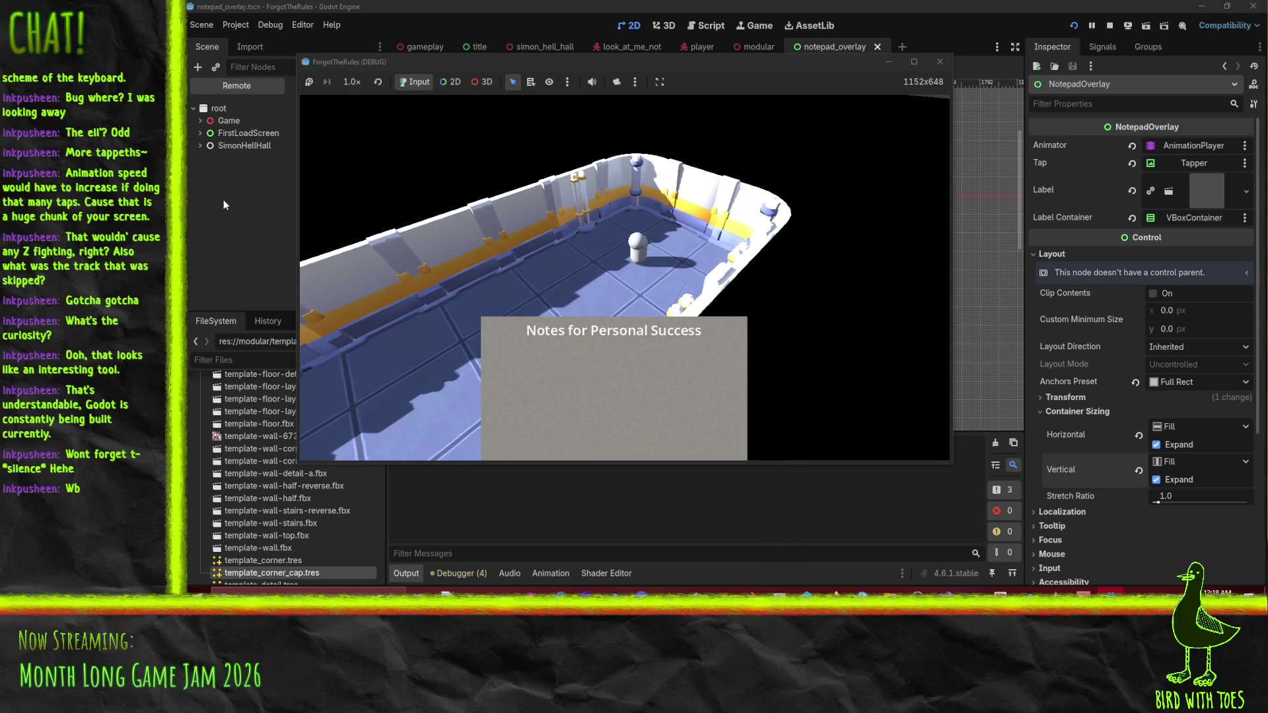
In the Remote tree, expand Game > NotepadOverlay and inspect the live NinePatchRect's properties.
click(198, 134)
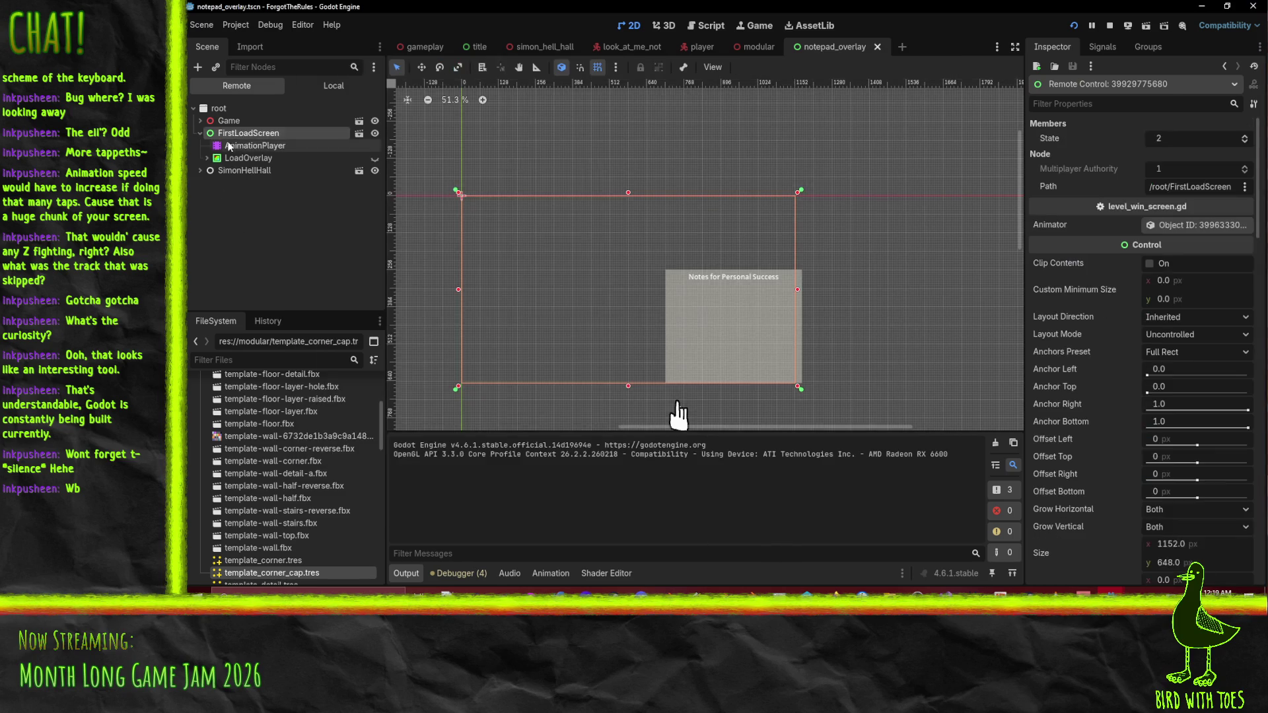
click(199, 134)
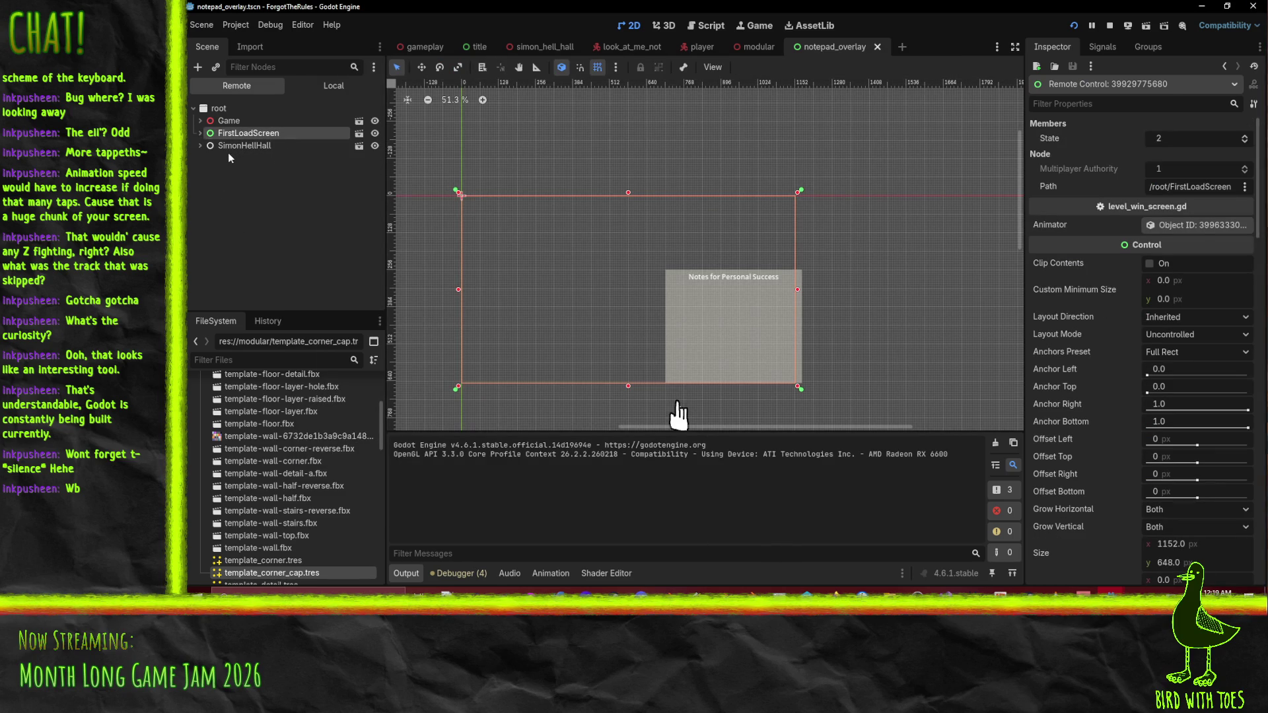
click(229, 145)
click(242, 171)
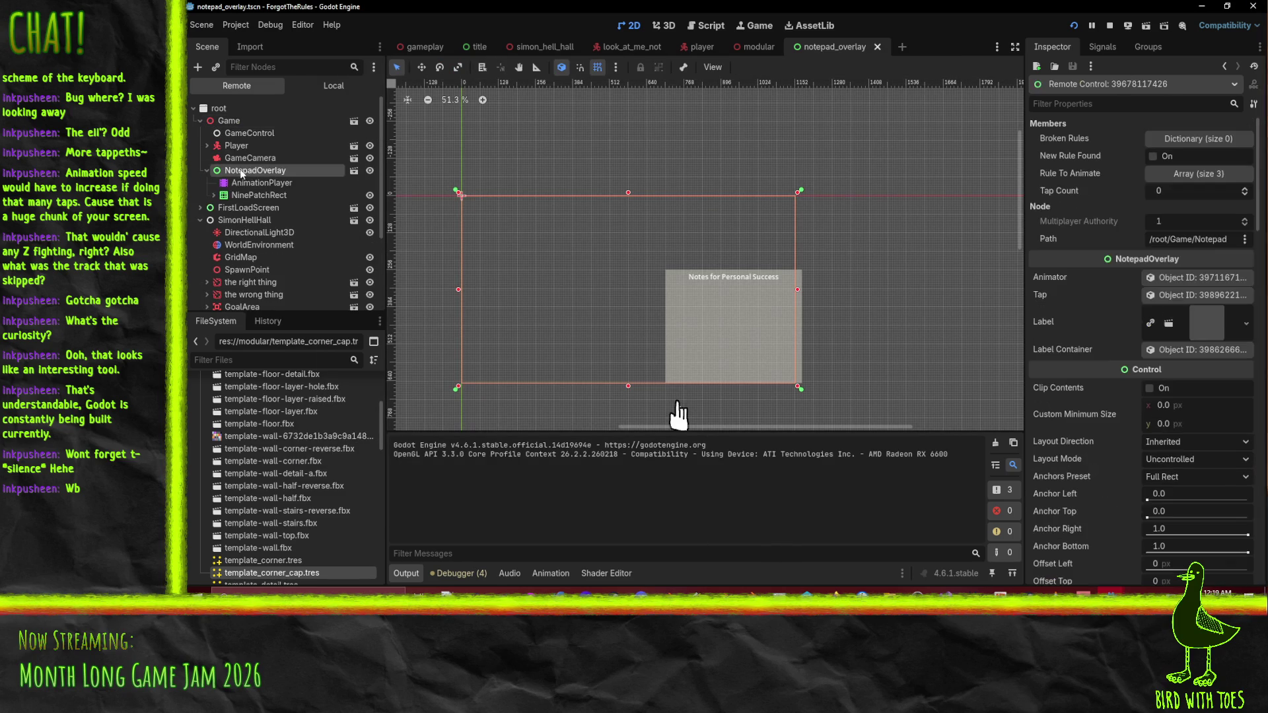
click(259, 195)
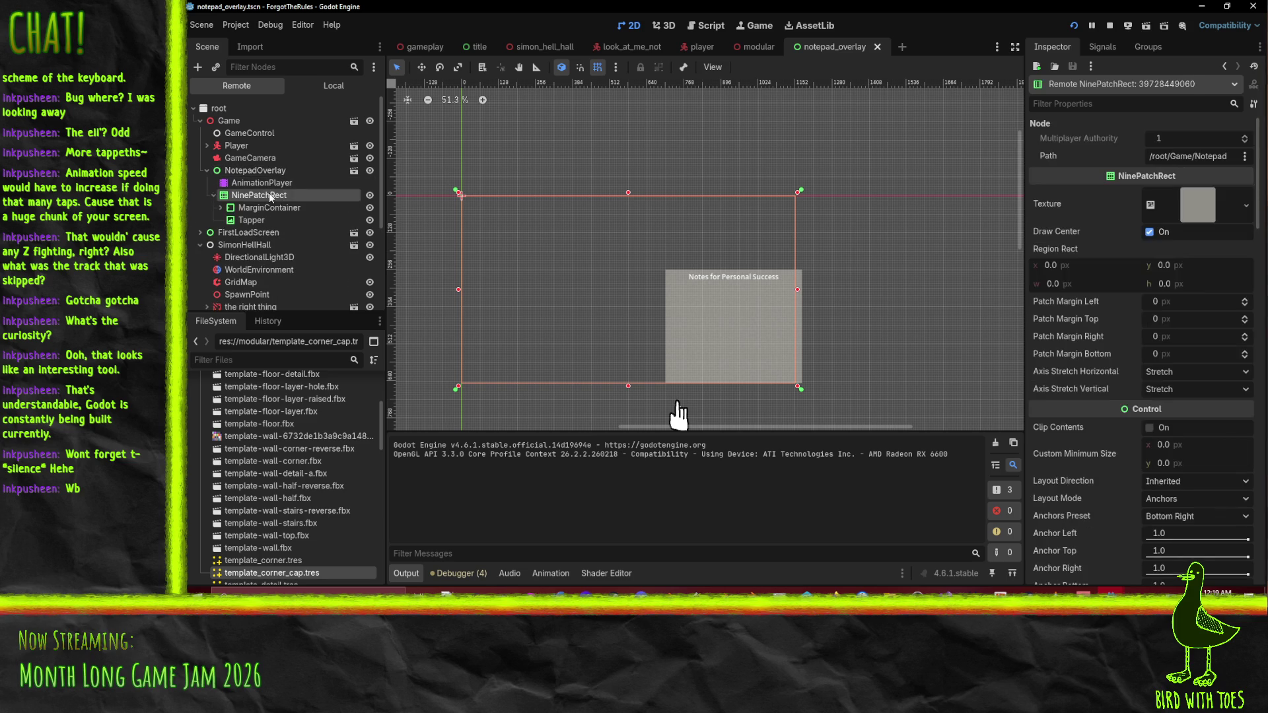
scroll(1089, 382, down, 5)
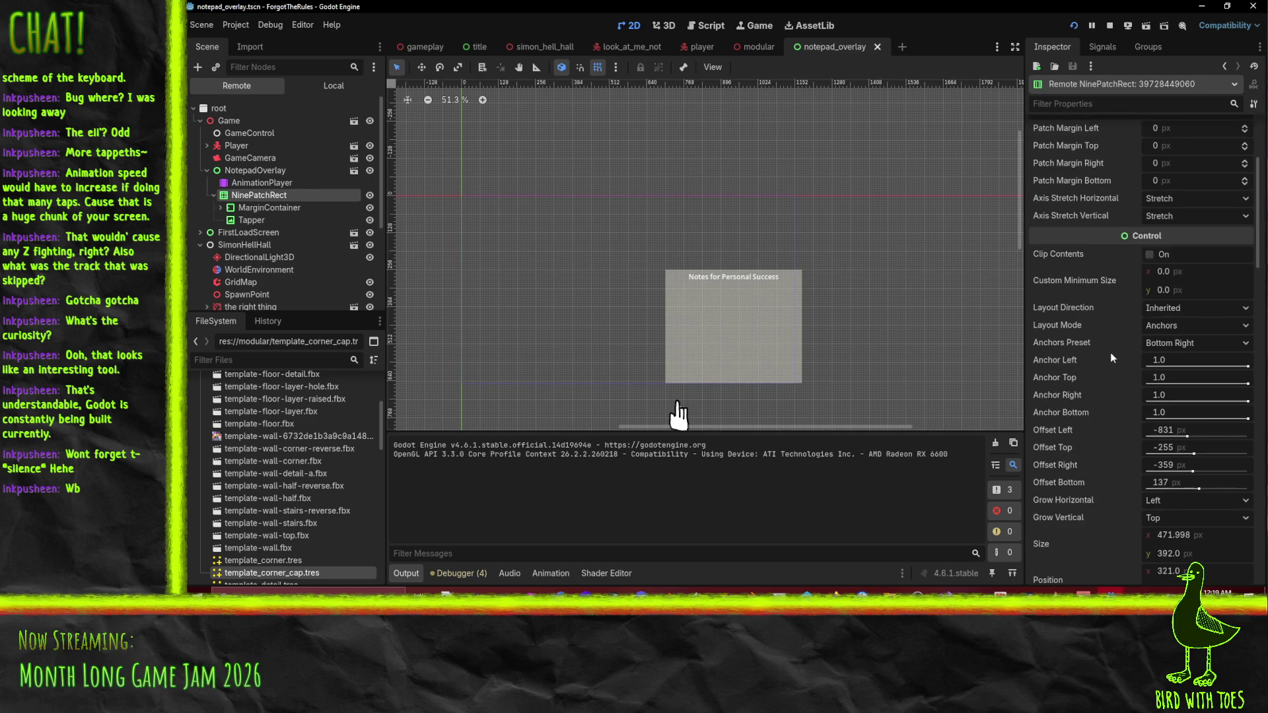
Nudge the live NinePatchRect's width in the remote Inspector, then undo it.
mouse_move(1114, 596)
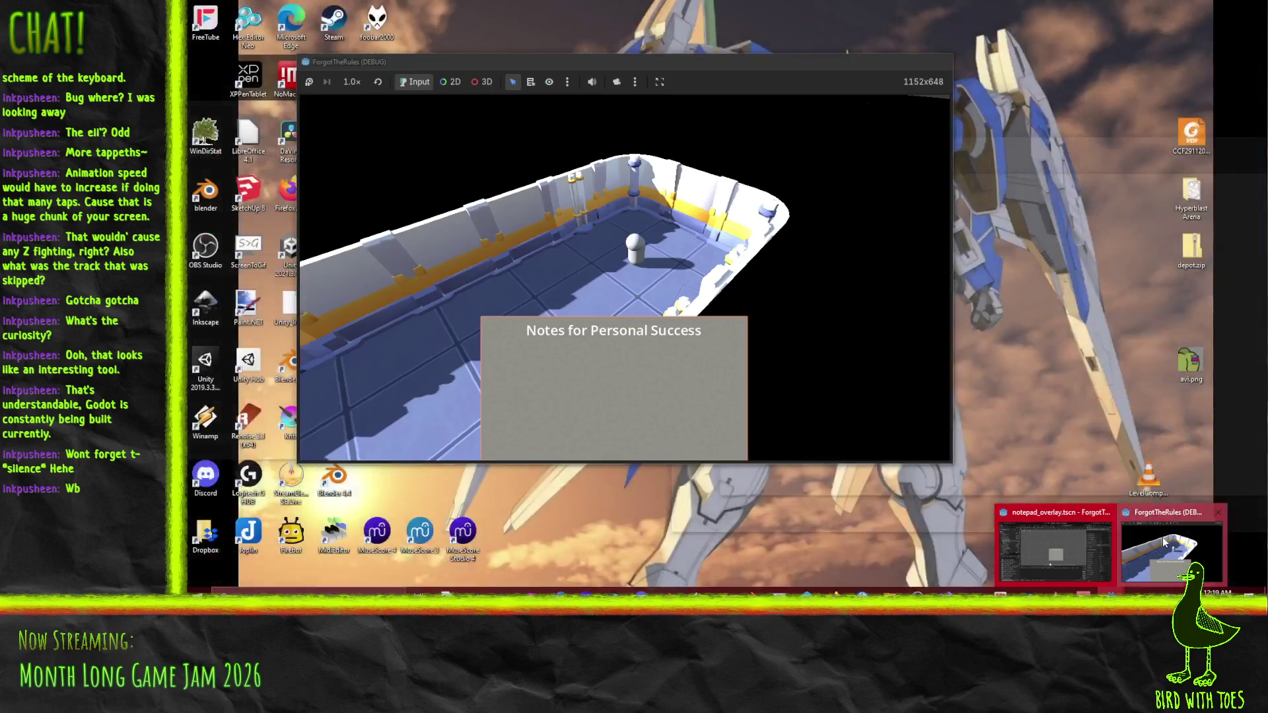
click(1183, 552)
click(1052, 102)
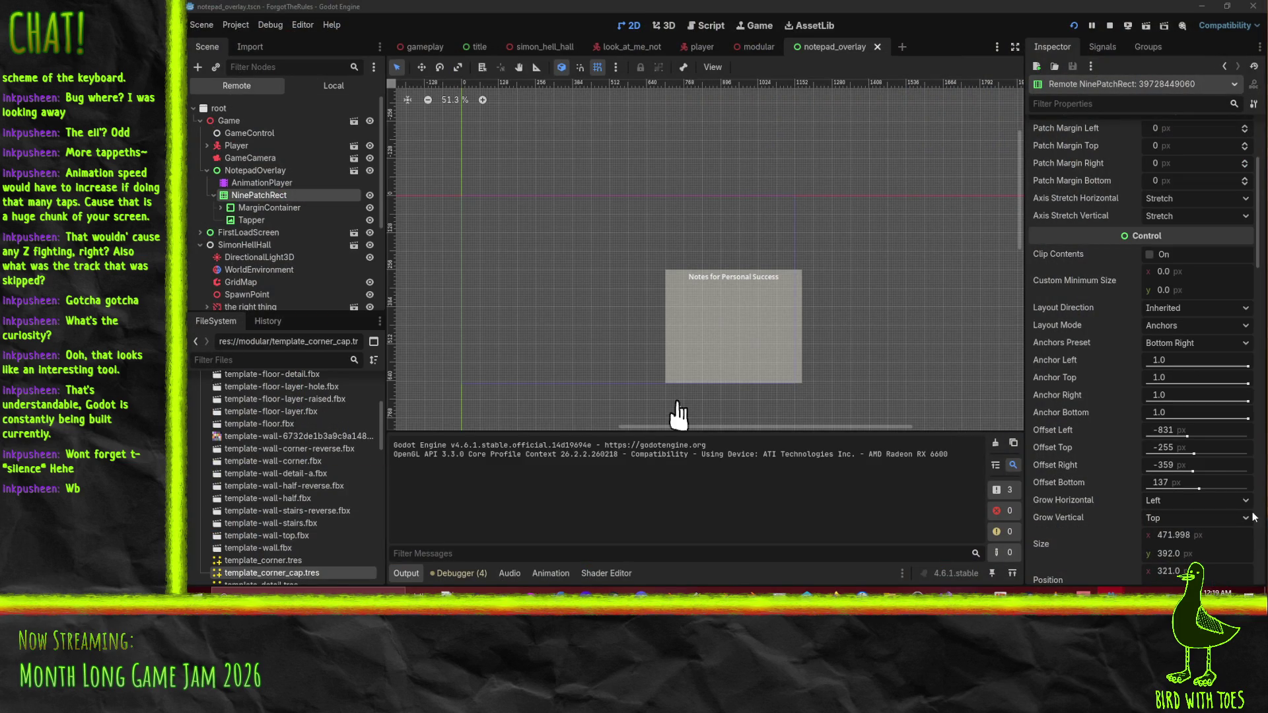
scroll(1183, 396, down, 3)
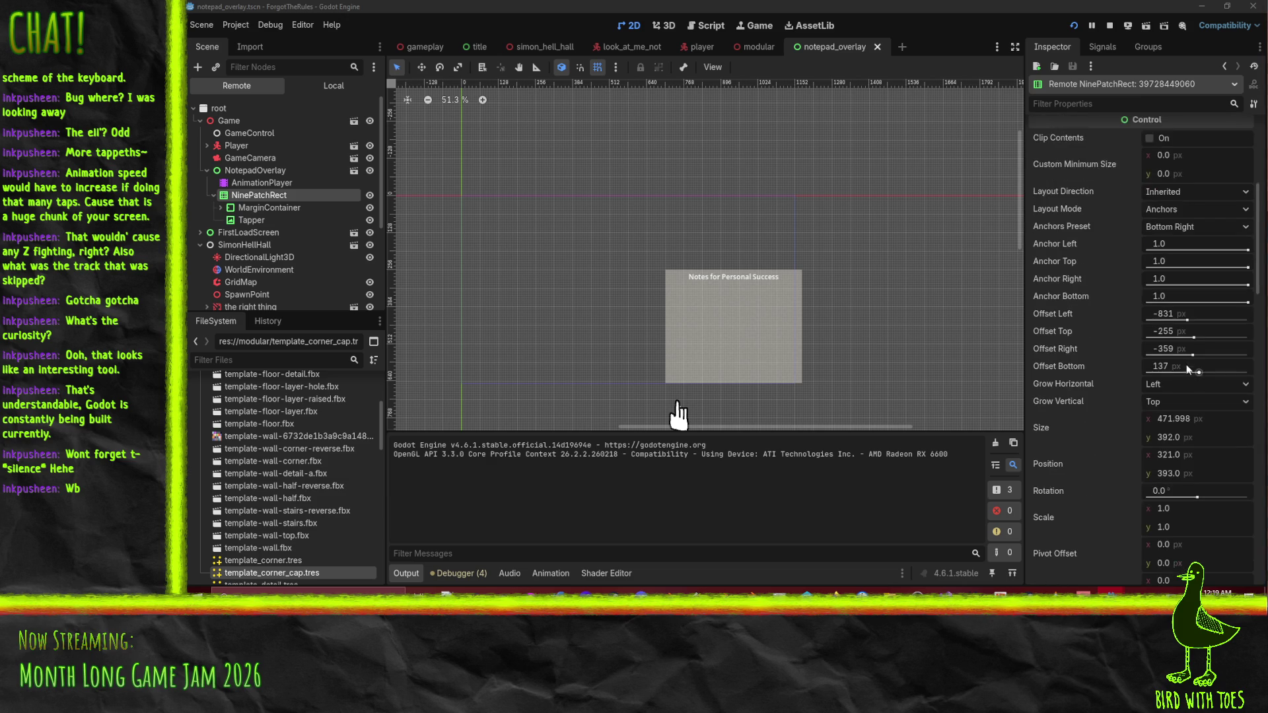
drag(1177, 436, 1176, 455)
key(ctrl+z)
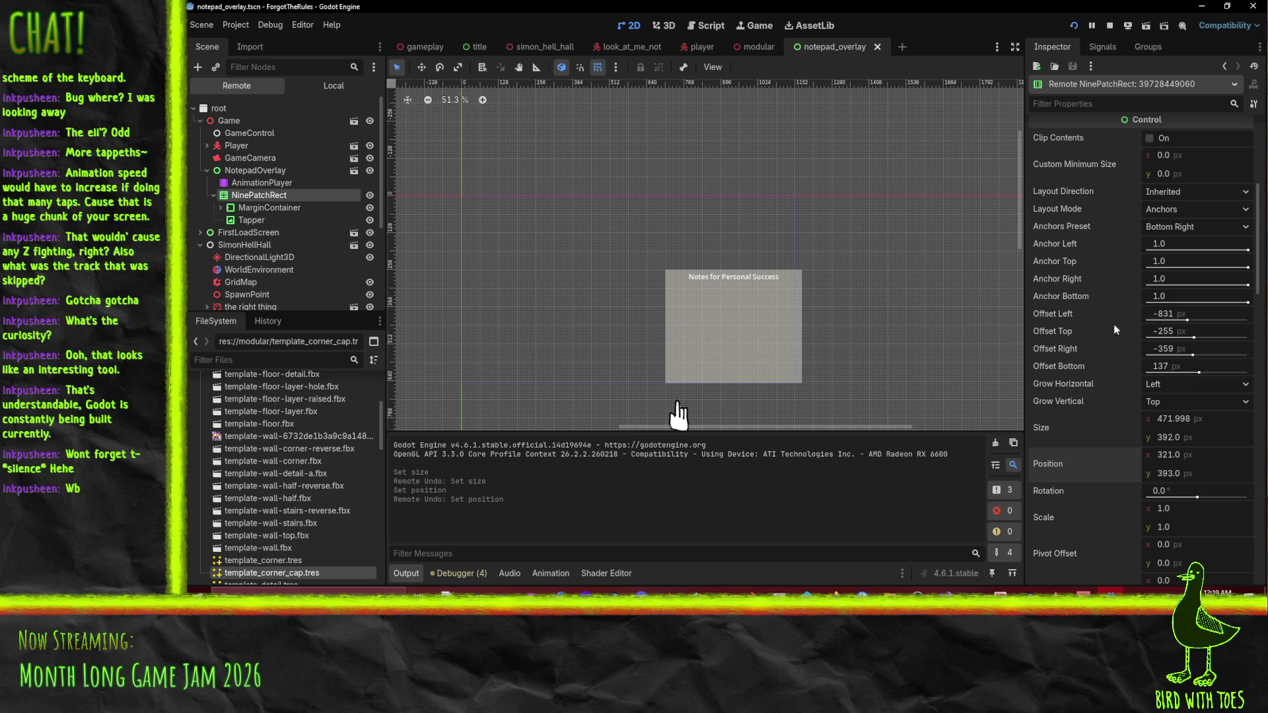
Push the live panel's left offset out, revert it, and stop the running game.
mouse_move(1176, 315)
mouse_down()
mouse_move(1142, 315)
mouse_move(1178, 330)
mouse_up()
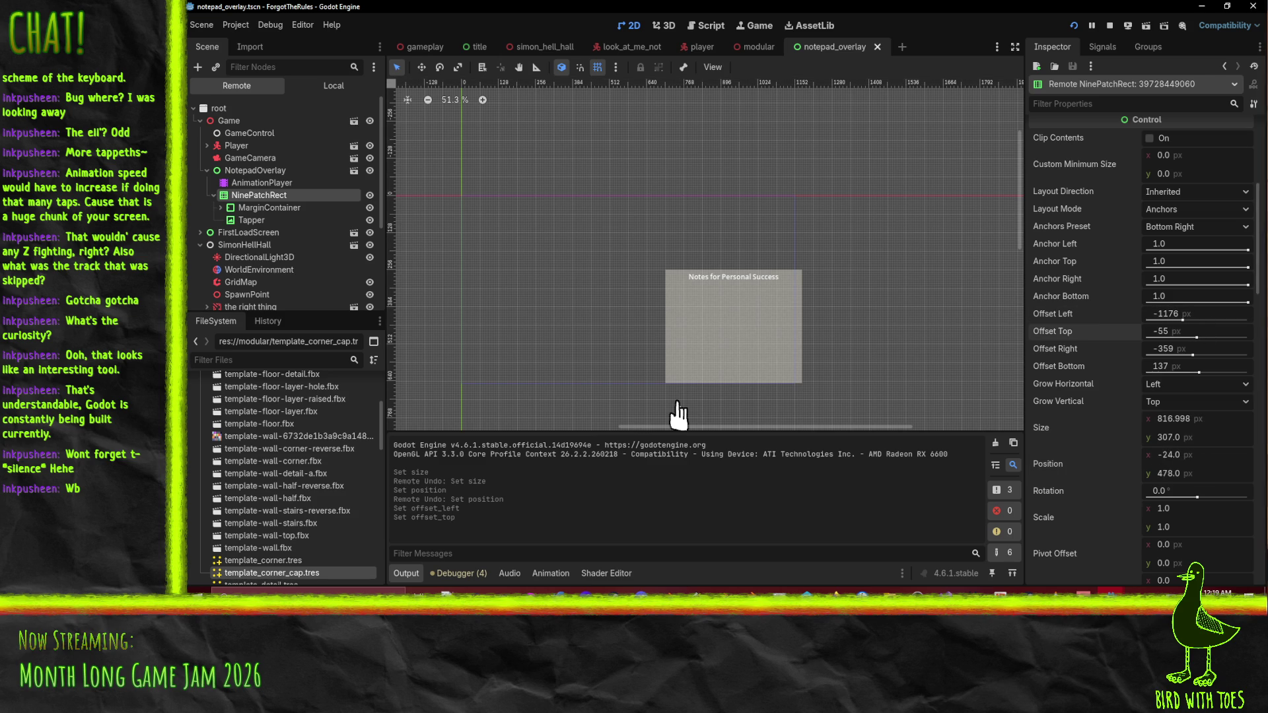
key(ctrl+z)
key(ctrl+z)
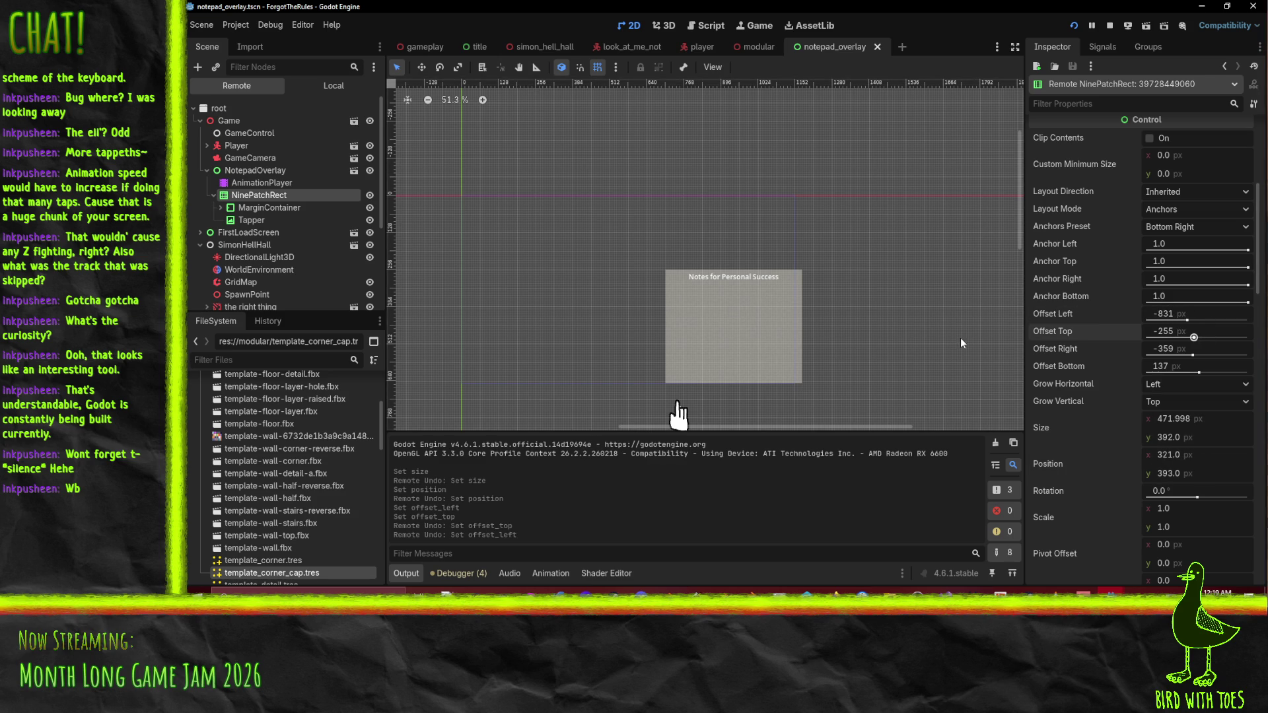
scroll(1137, 358, up, 1)
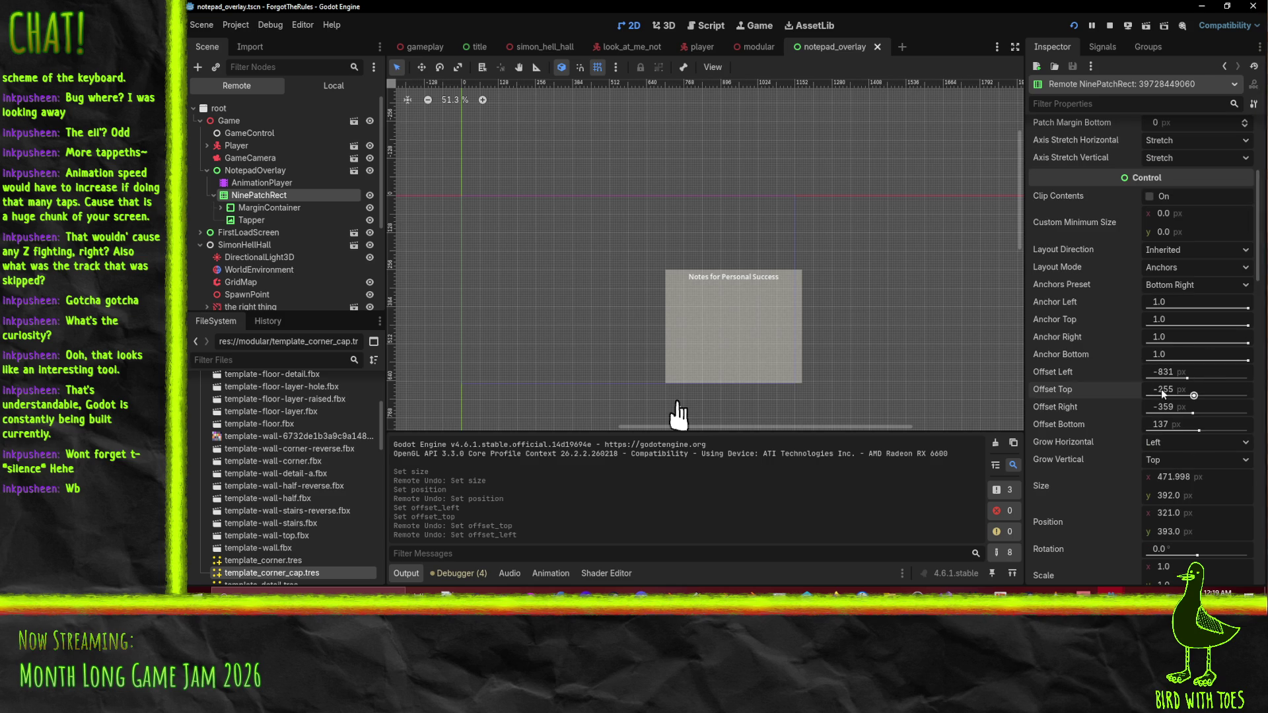
click(1110, 27)
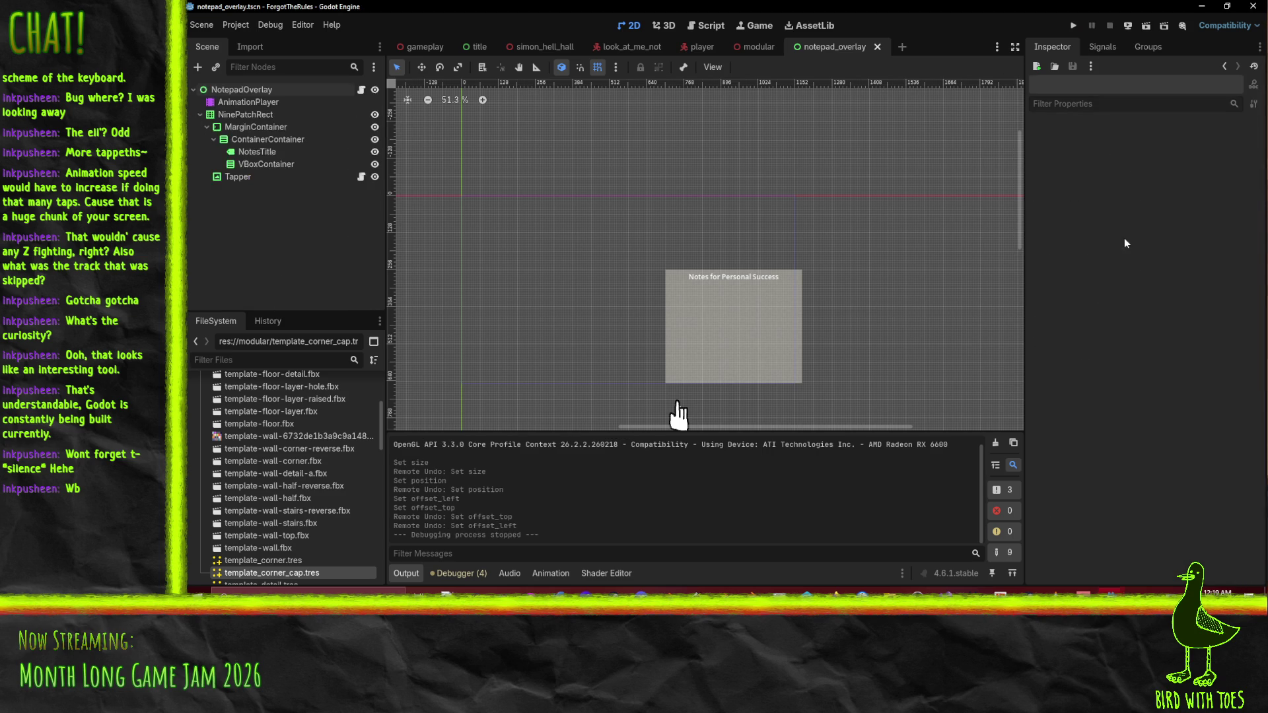
Switch the NinePatchRect's Layout Mode from Anchors to Position.
click(244, 114)
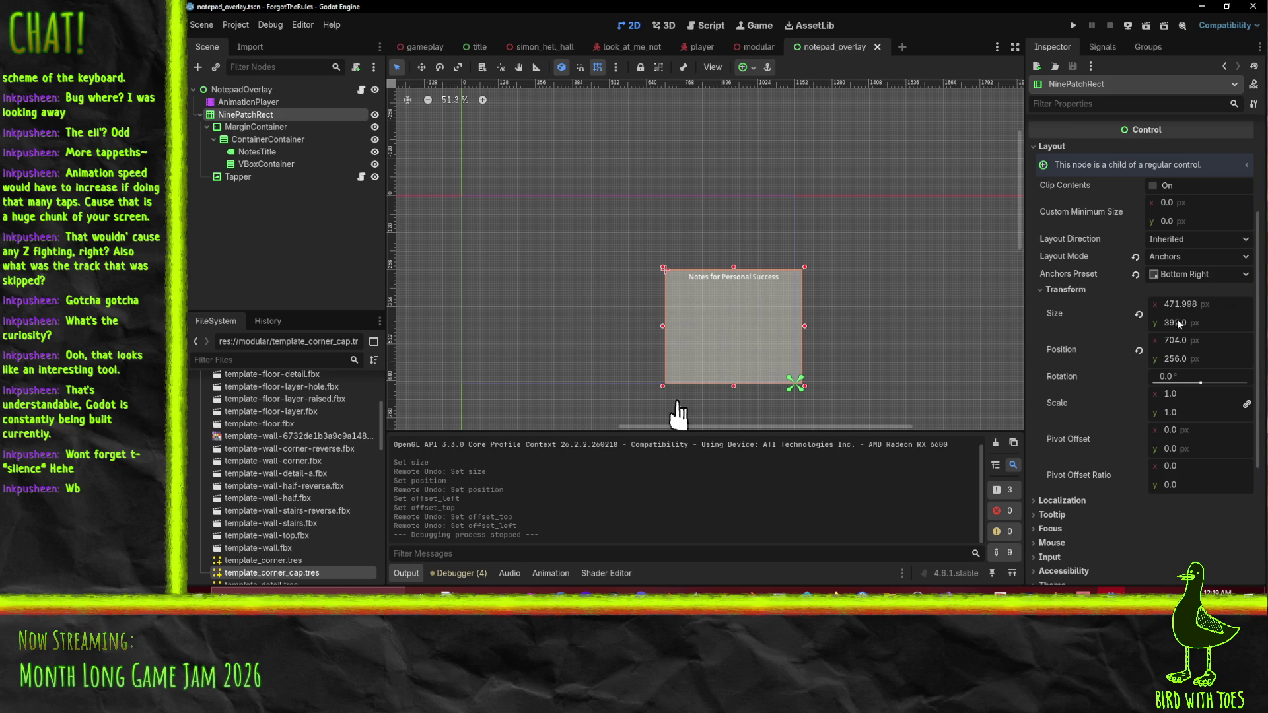
scroll(1181, 363, down, 2)
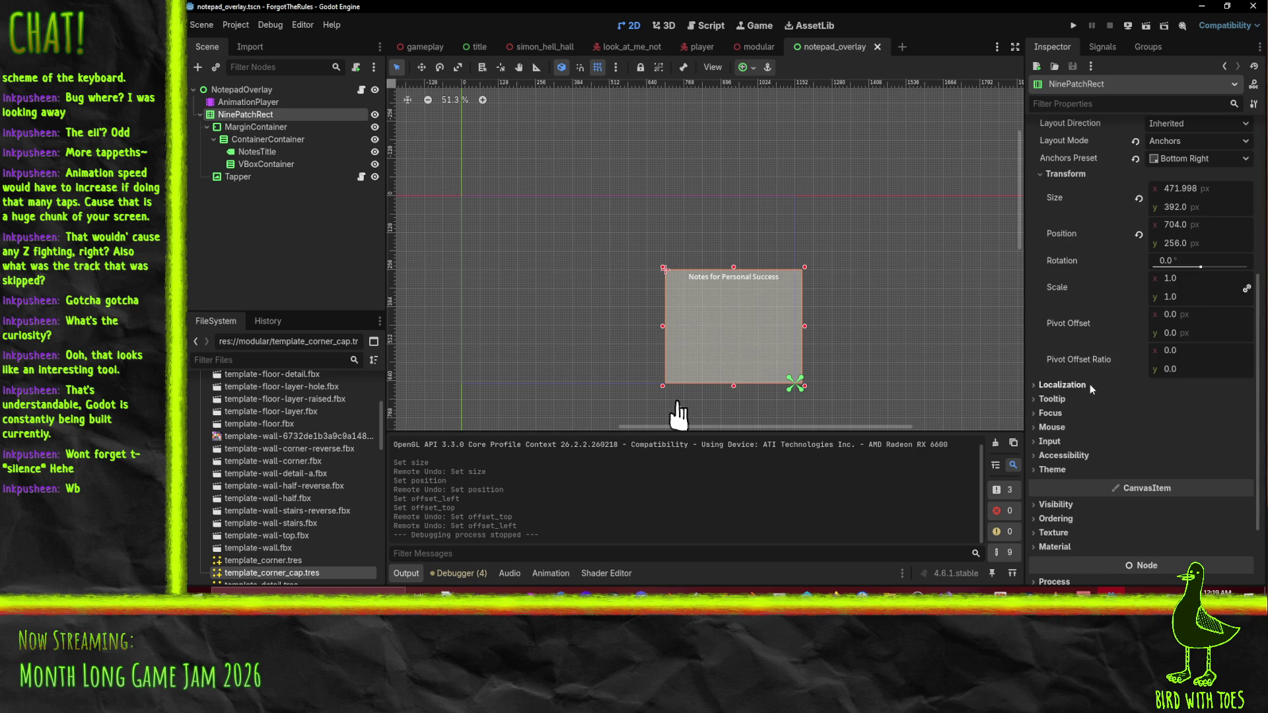
scroll(1083, 382, up, 2)
click(1071, 290)
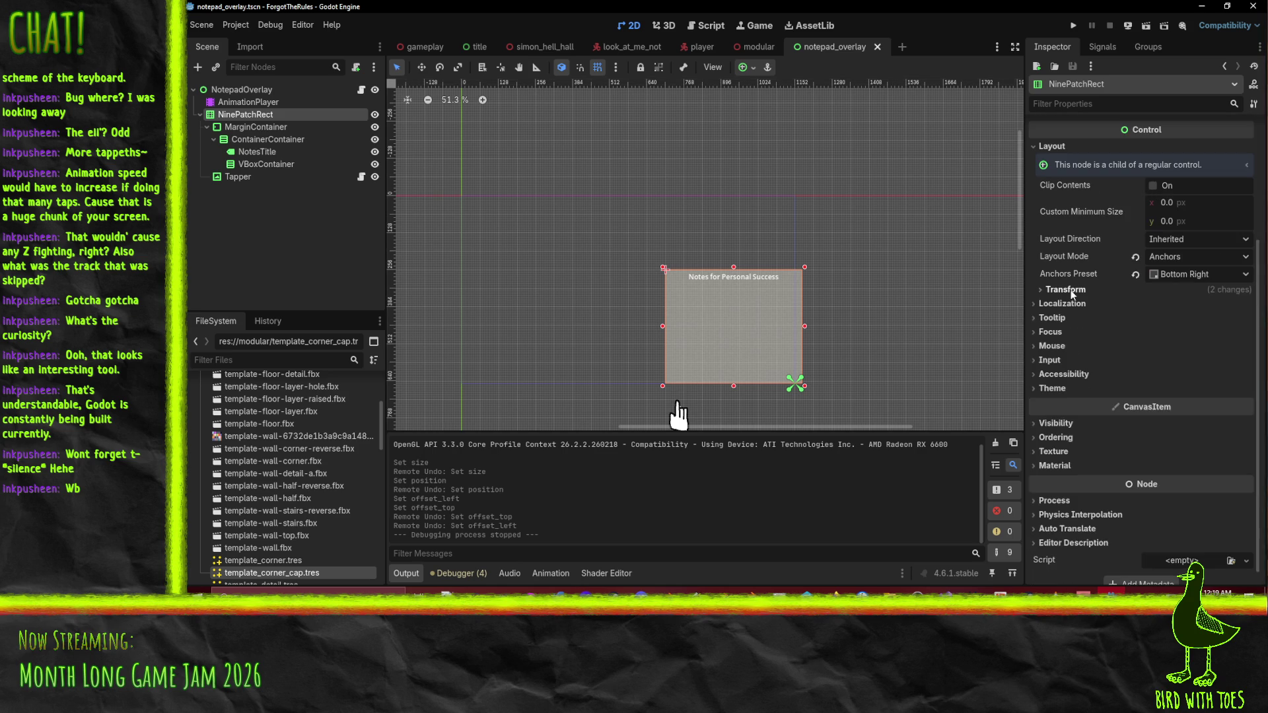
click(1071, 292)
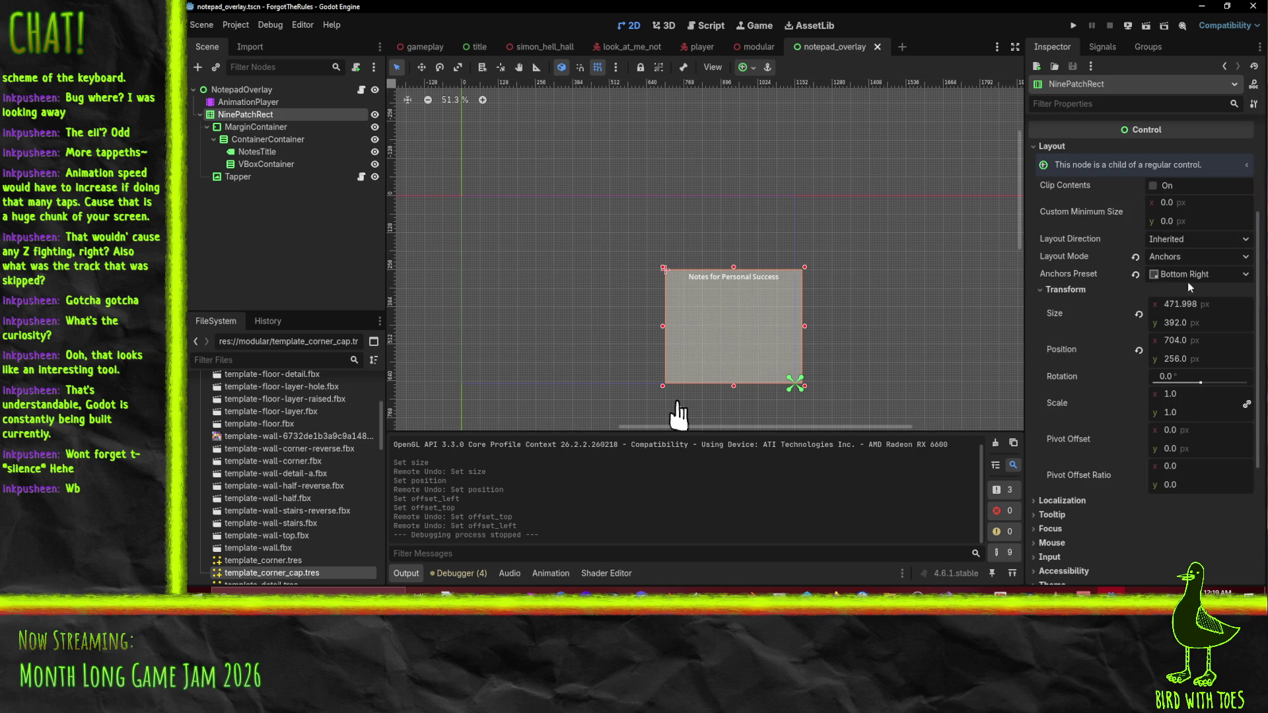
click(1195, 259)
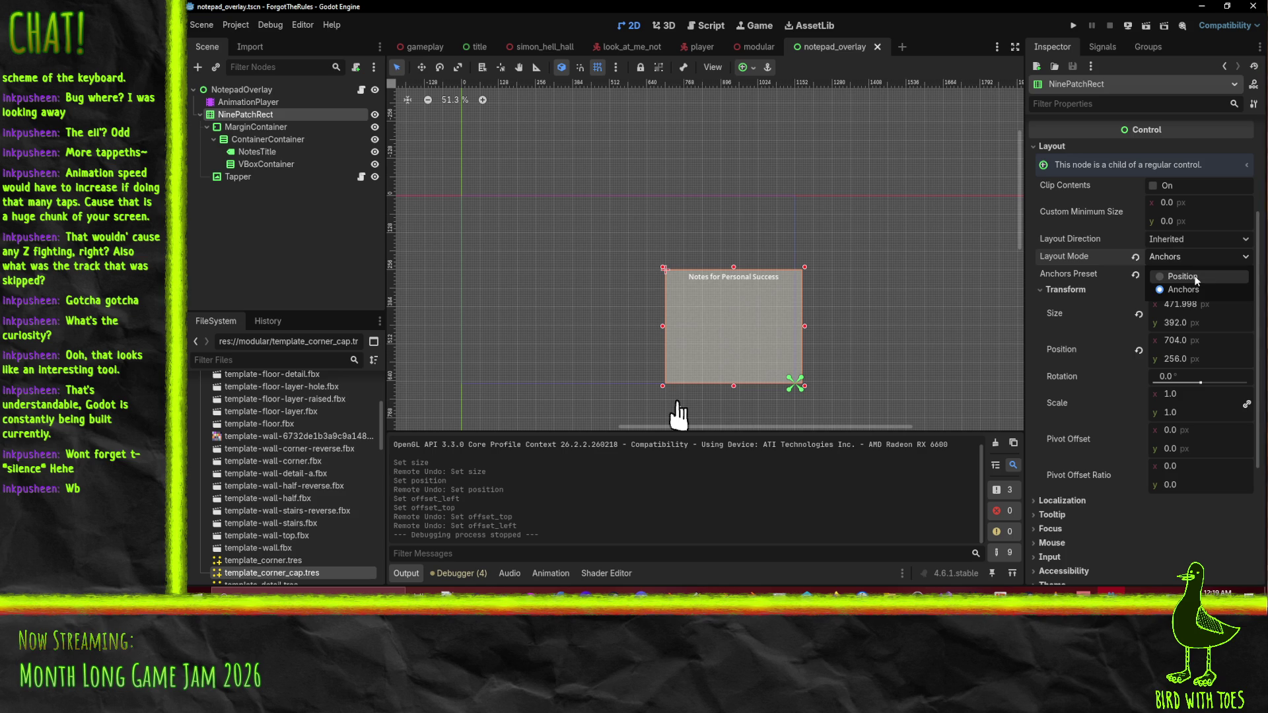
click(1197, 277)
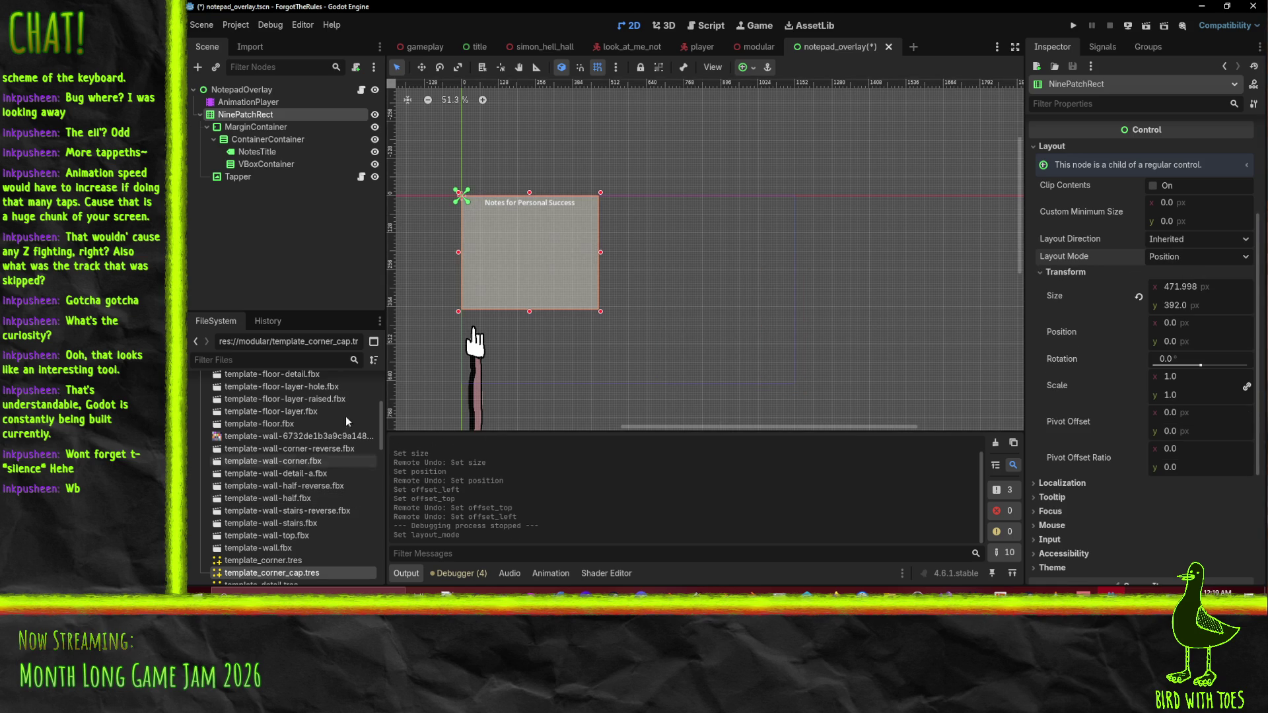
Check the notepad's animations, reselect NinePatchRect at 680, 704, then save and run with F5.
click(242, 89)
click(248, 101)
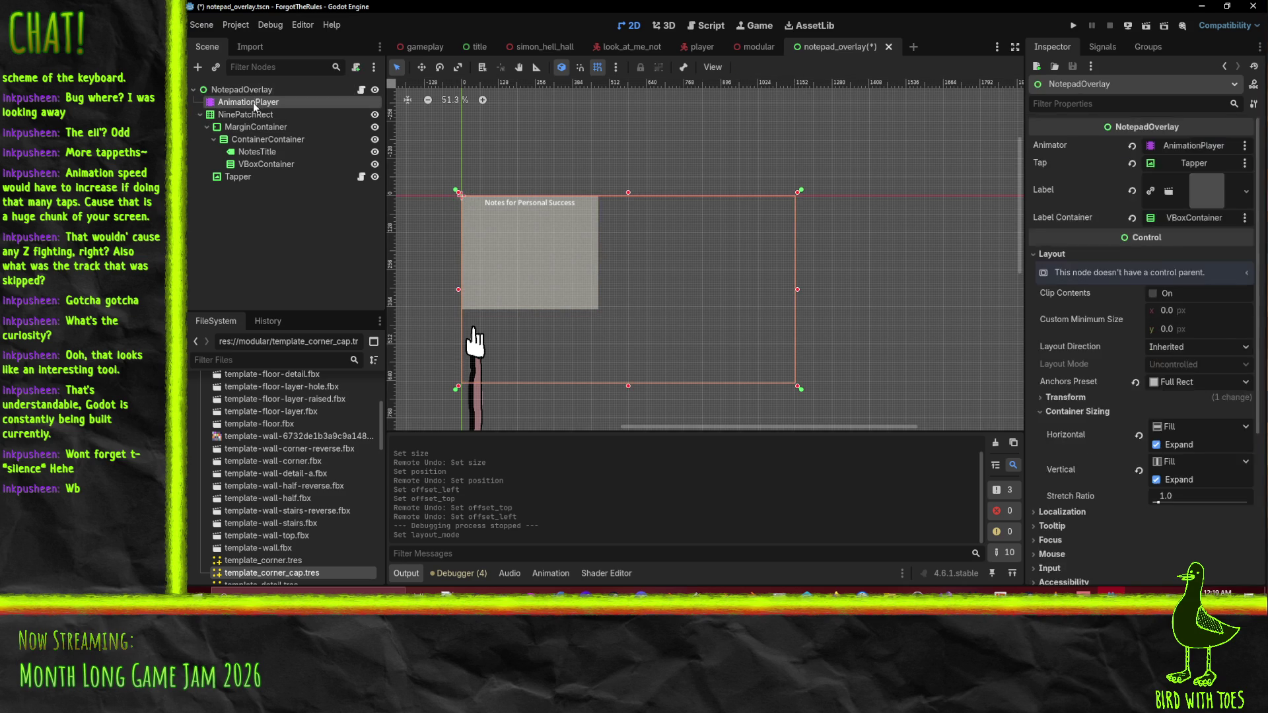
mouse_move(792, 360)
mouse_down()
mouse_move(775, 340)
mouse_move(793, 260)
mouse_move(791, 298)
mouse_up()
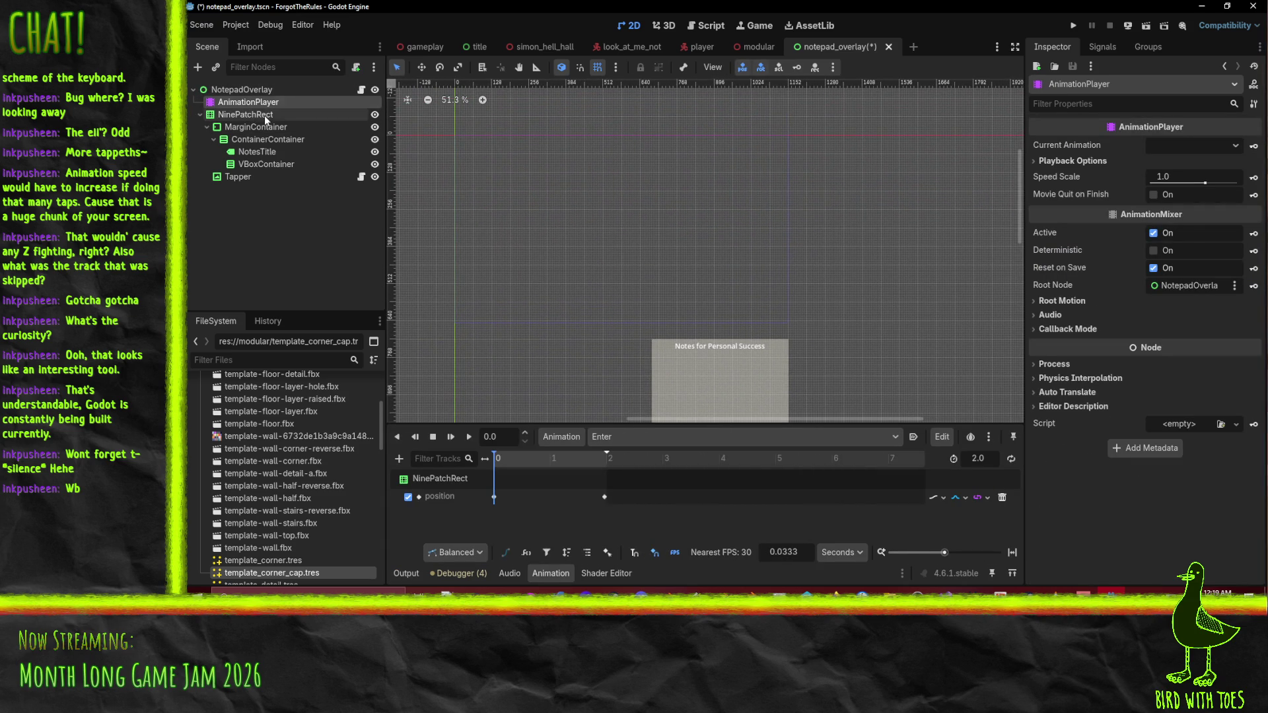
click(245, 115)
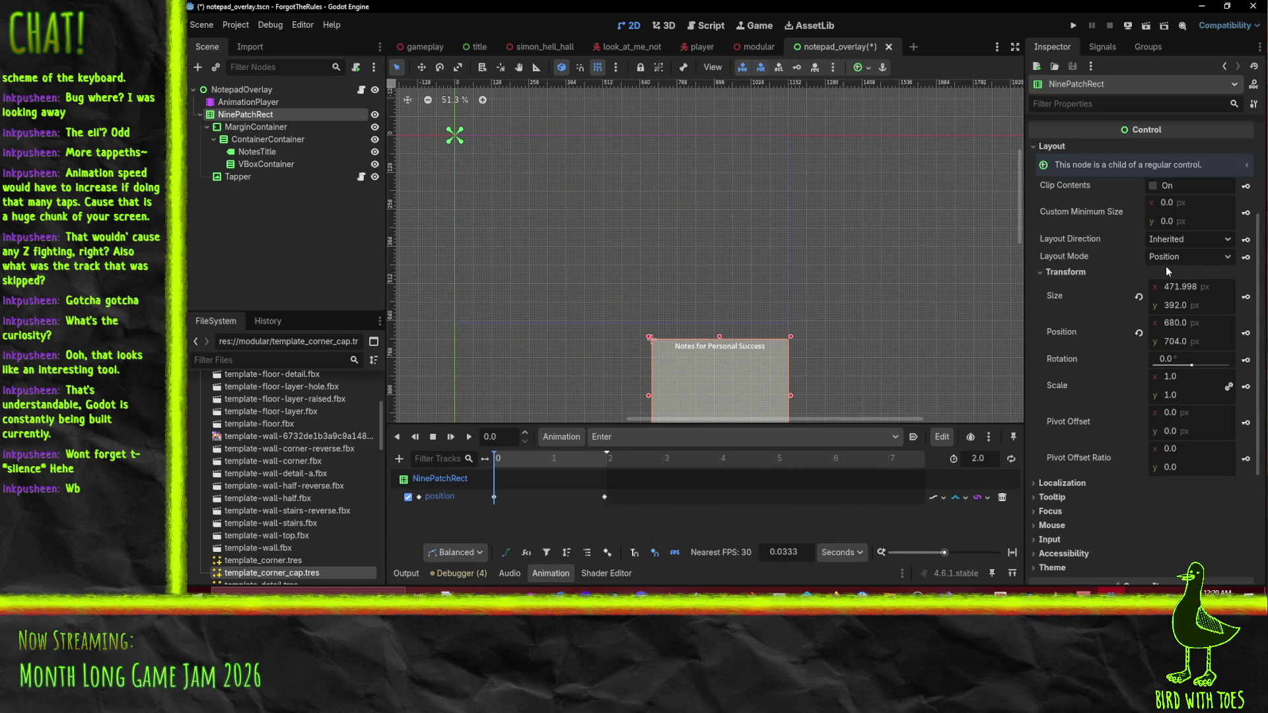
key(F5)
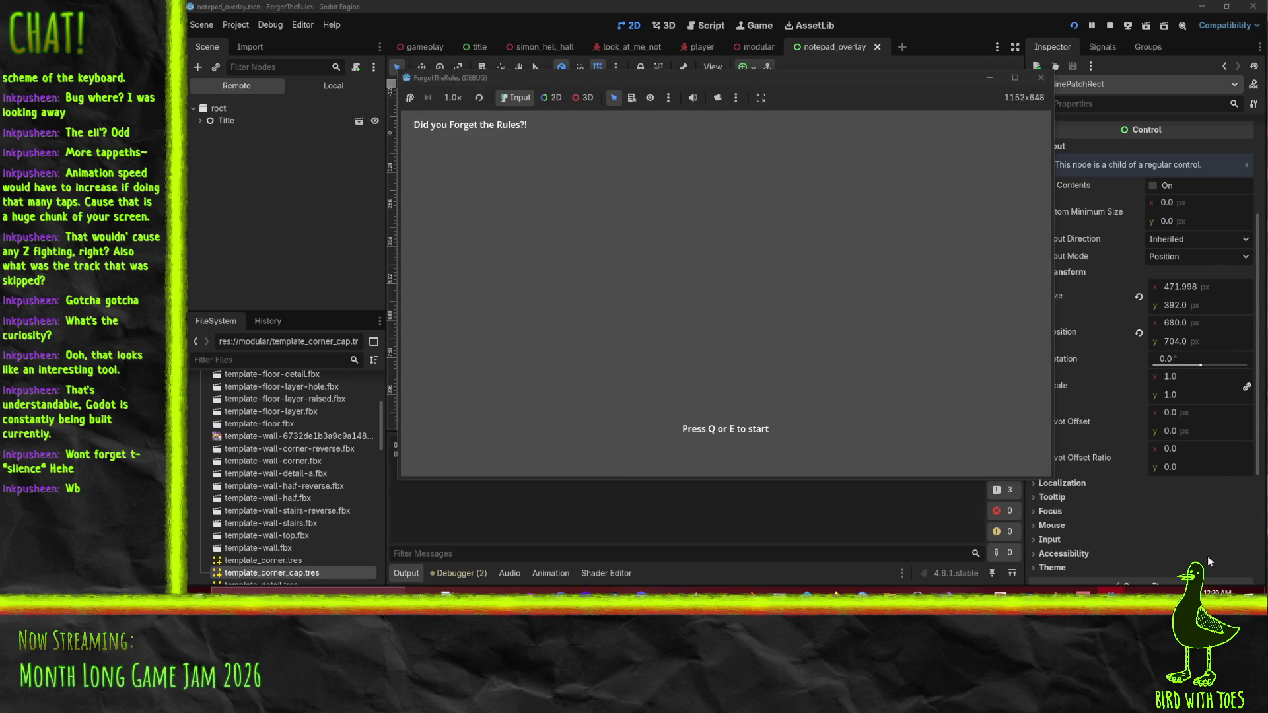
Play the game, press Q to trigger the 'Not allowed to Q for no reason' note, then stop the run.
drag(1053, 478, 1215, 569)
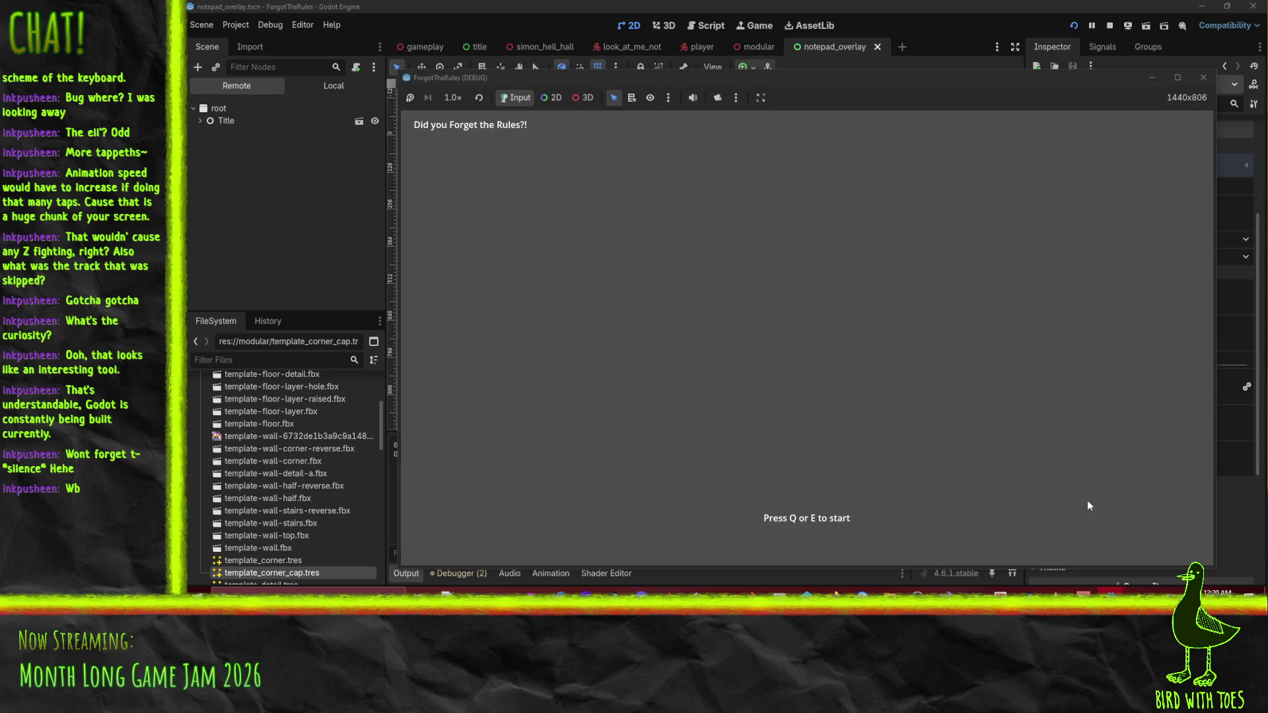
key(e)
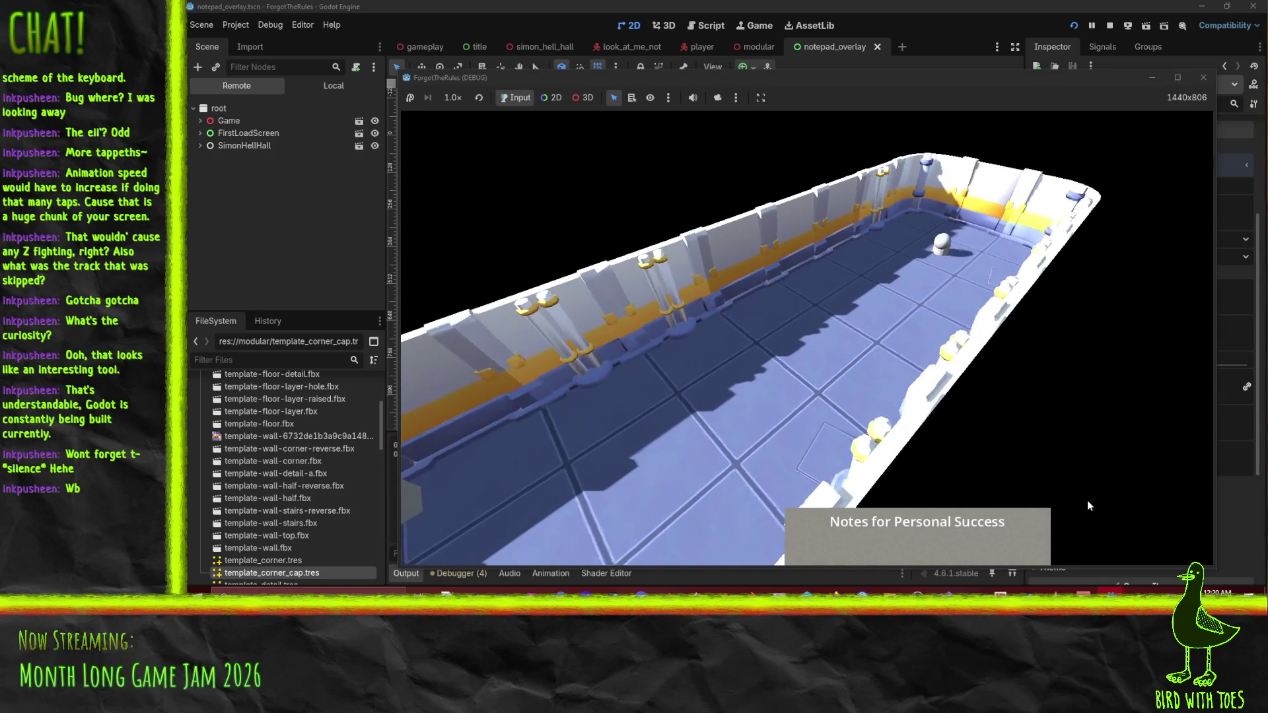
click(1050, 500)
key(q)
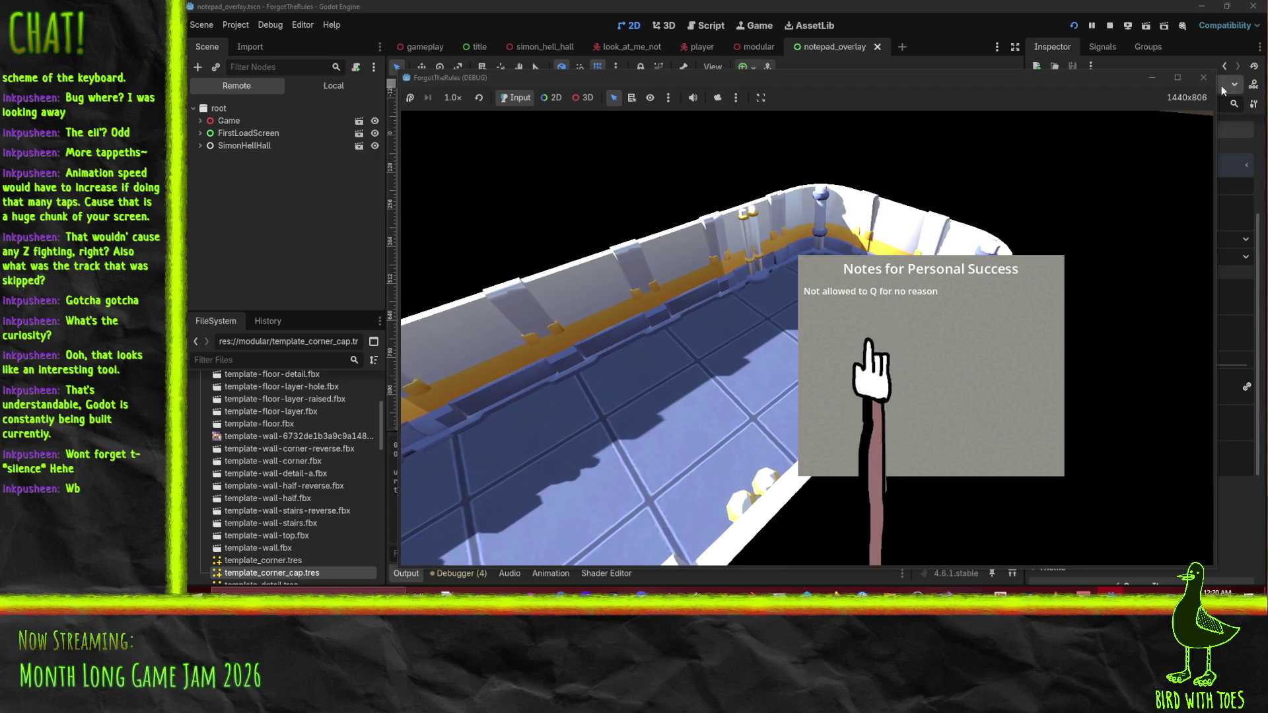
click(1204, 78)
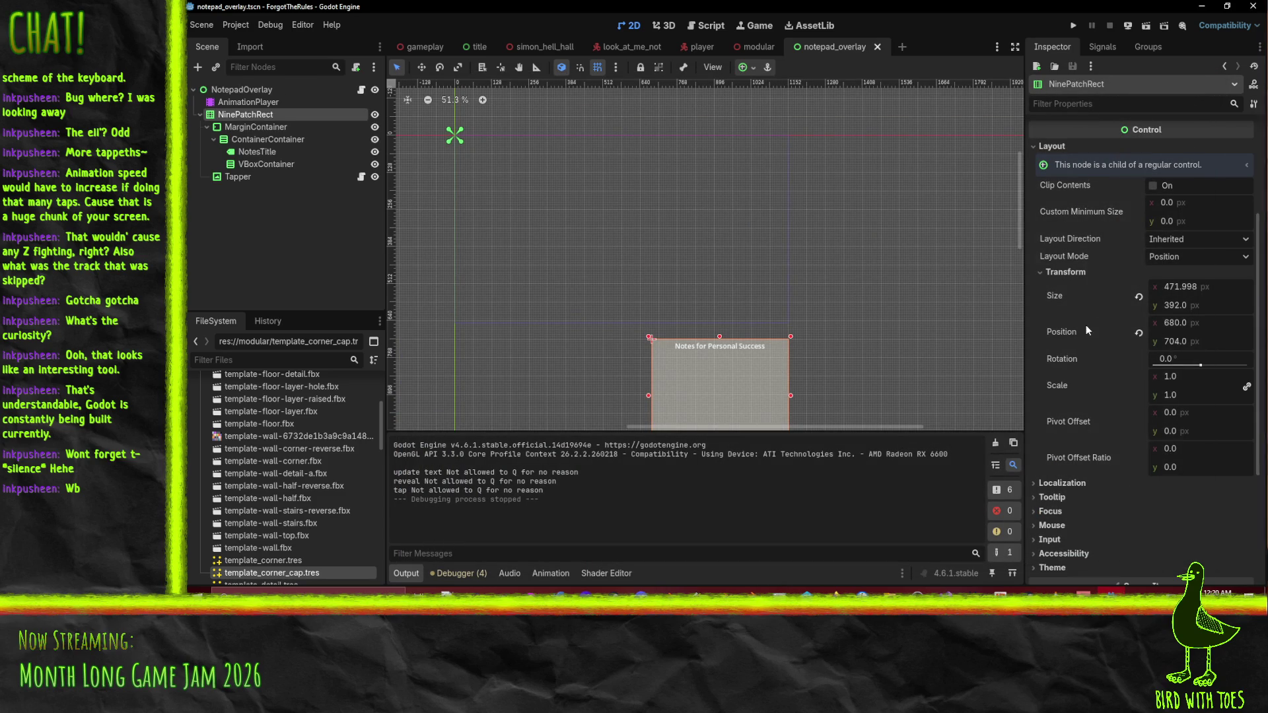
Open Project Settings on Display > Window and review the window mode and stretch aspect options.
mouse_move(1082, 356)
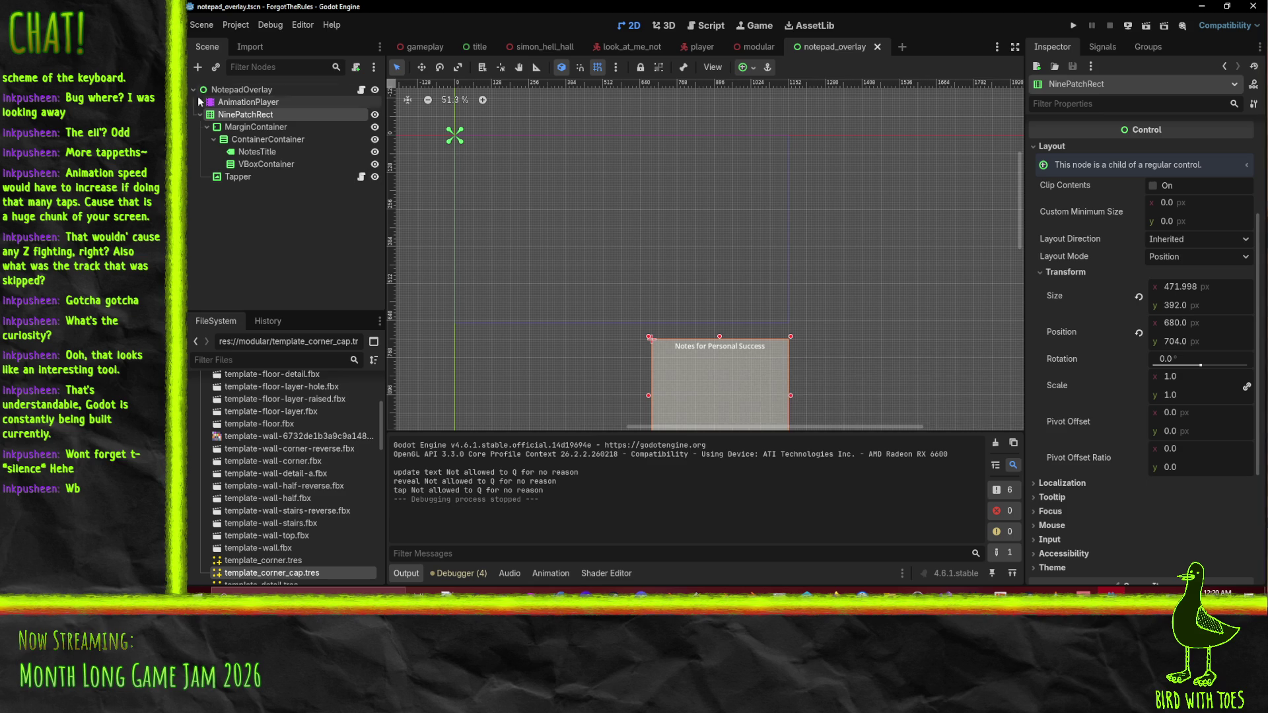
click(242, 27)
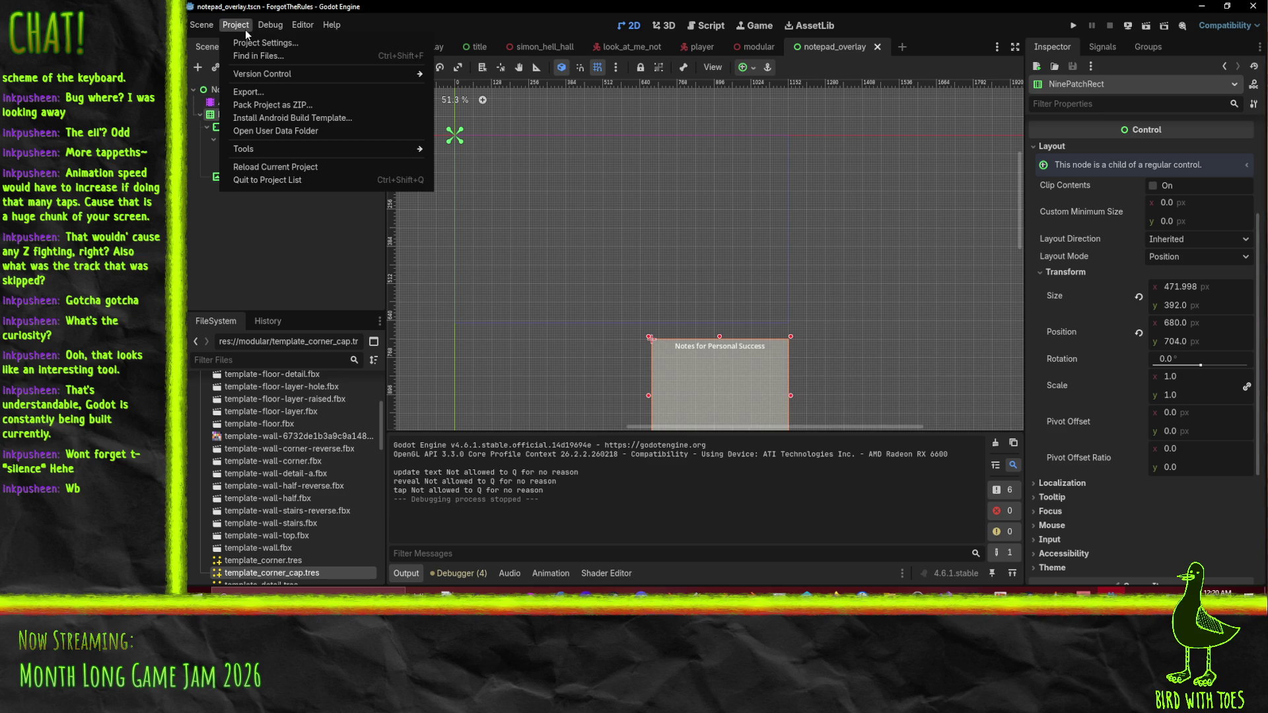
click(252, 41)
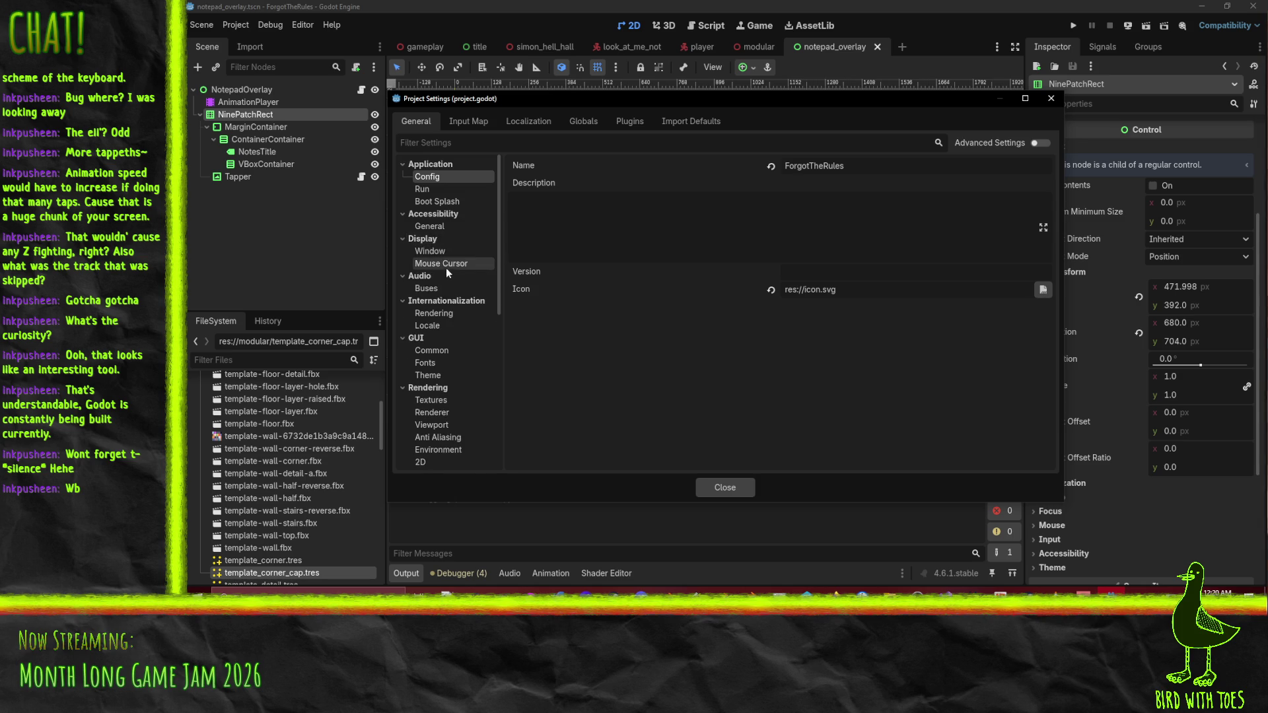
click(433, 251)
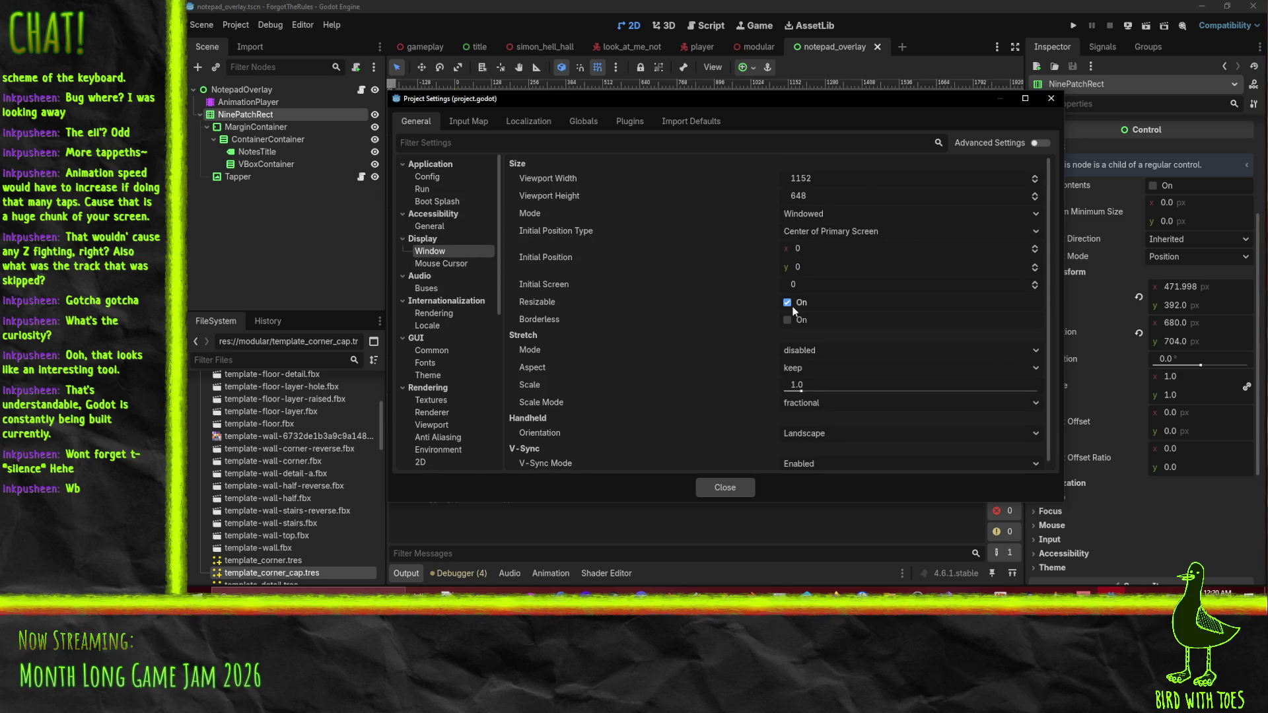
click(846, 215)
click(846, 215)
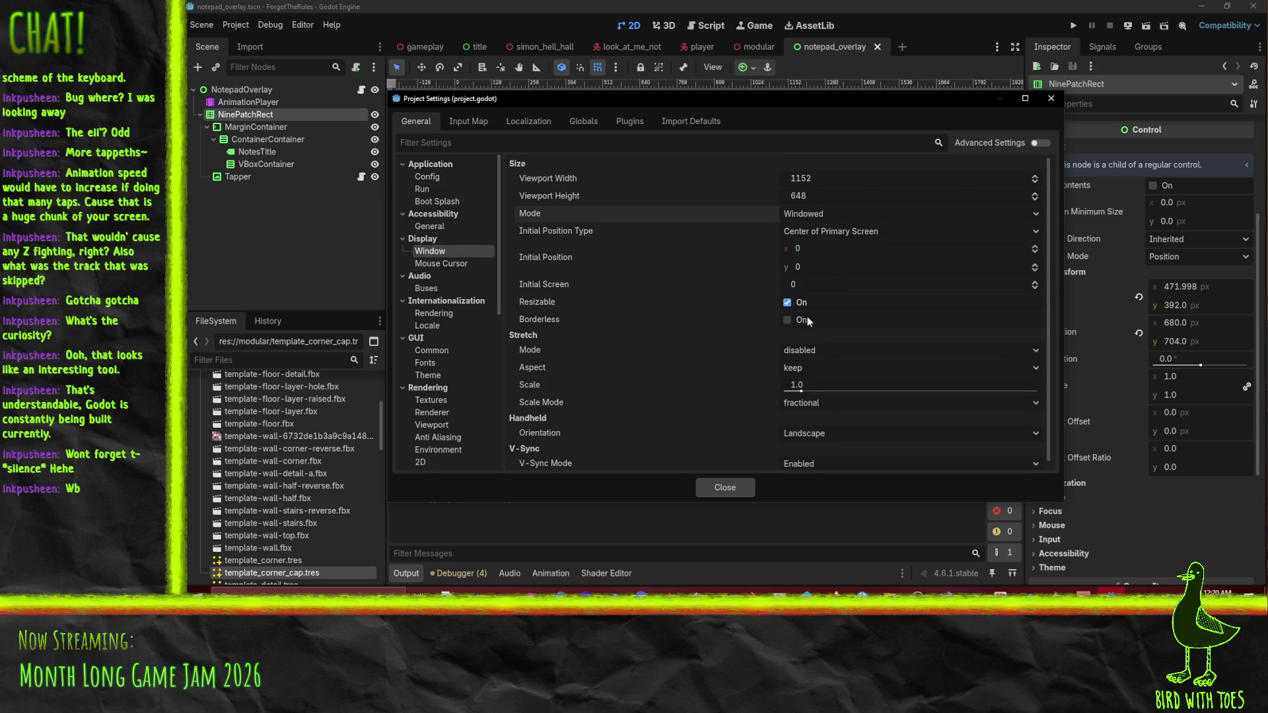
click(829, 367)
click(829, 367)
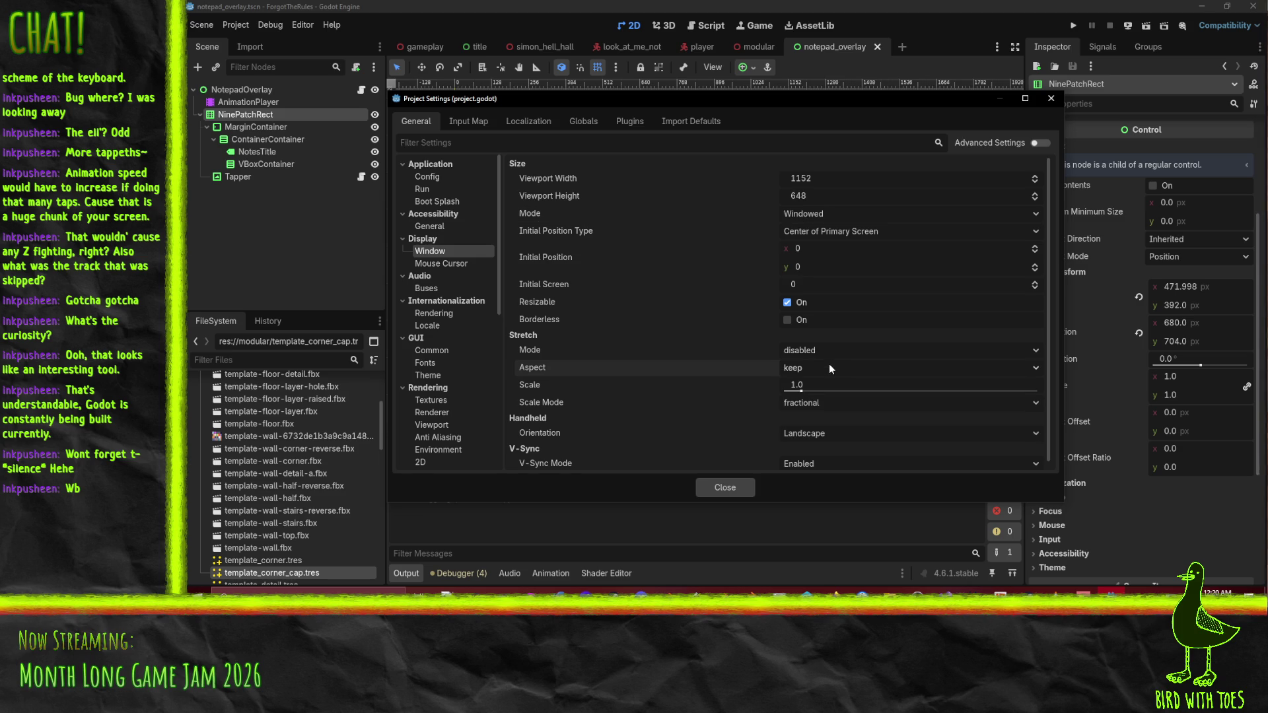
Set Stretch Mode to viewport and Scale Mode to integer, close settings, and run the game.
click(825, 354)
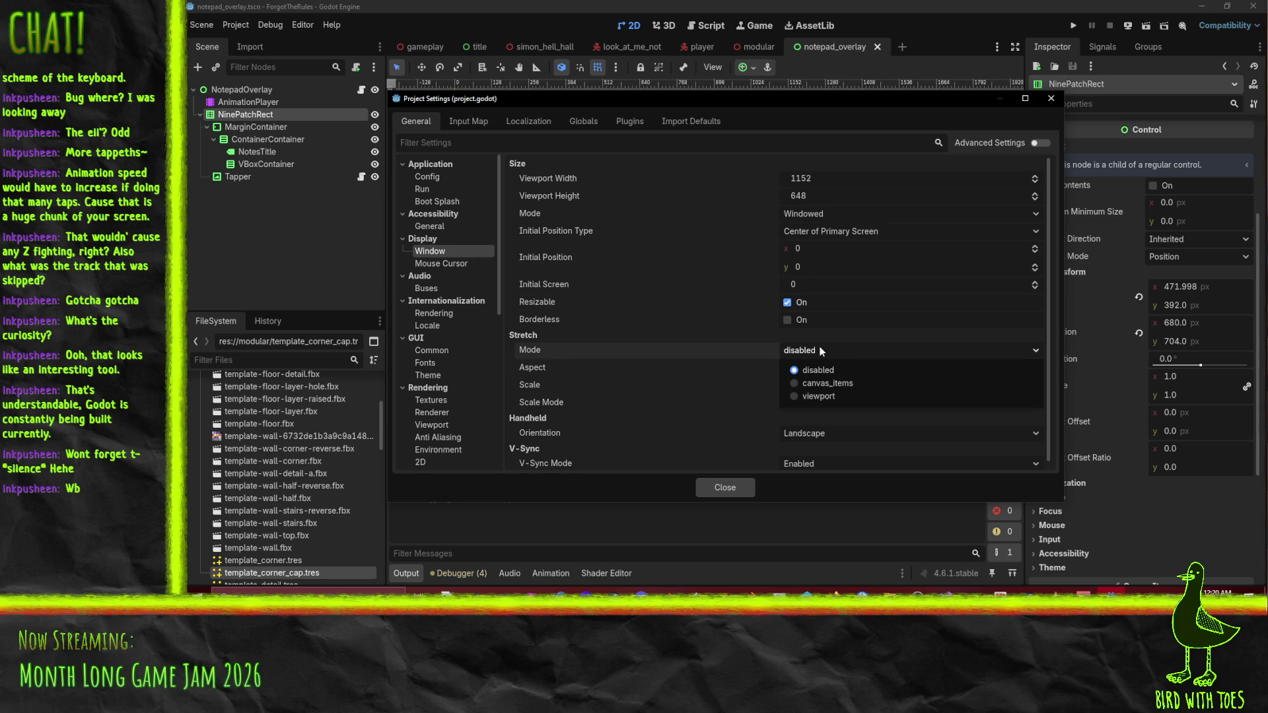
click(840, 395)
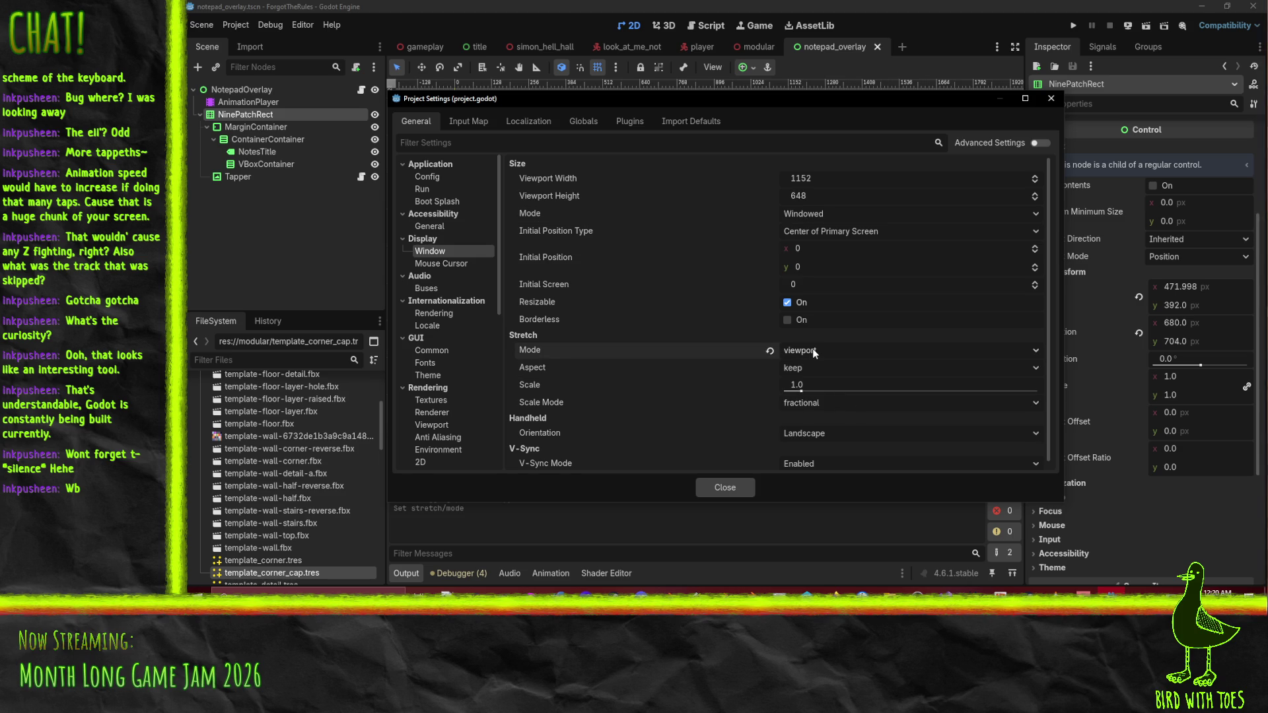
click(815, 407)
click(812, 415)
click(812, 404)
click(807, 433)
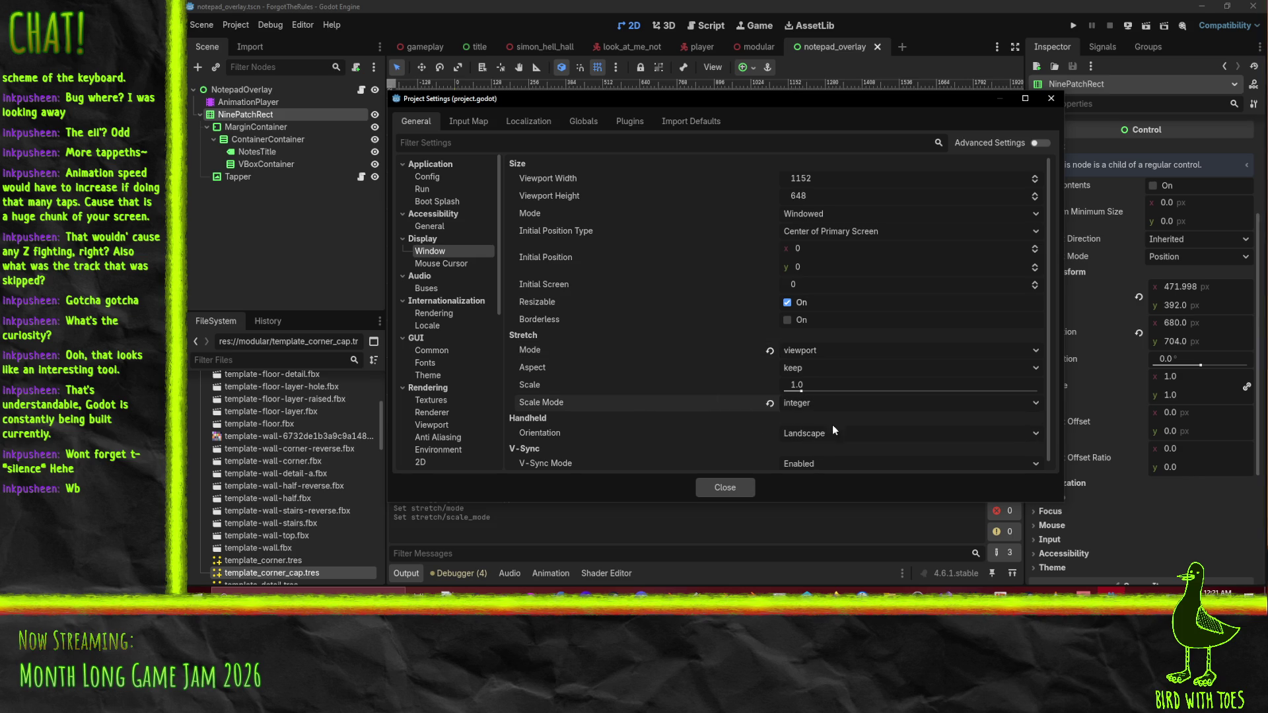
click(724, 488)
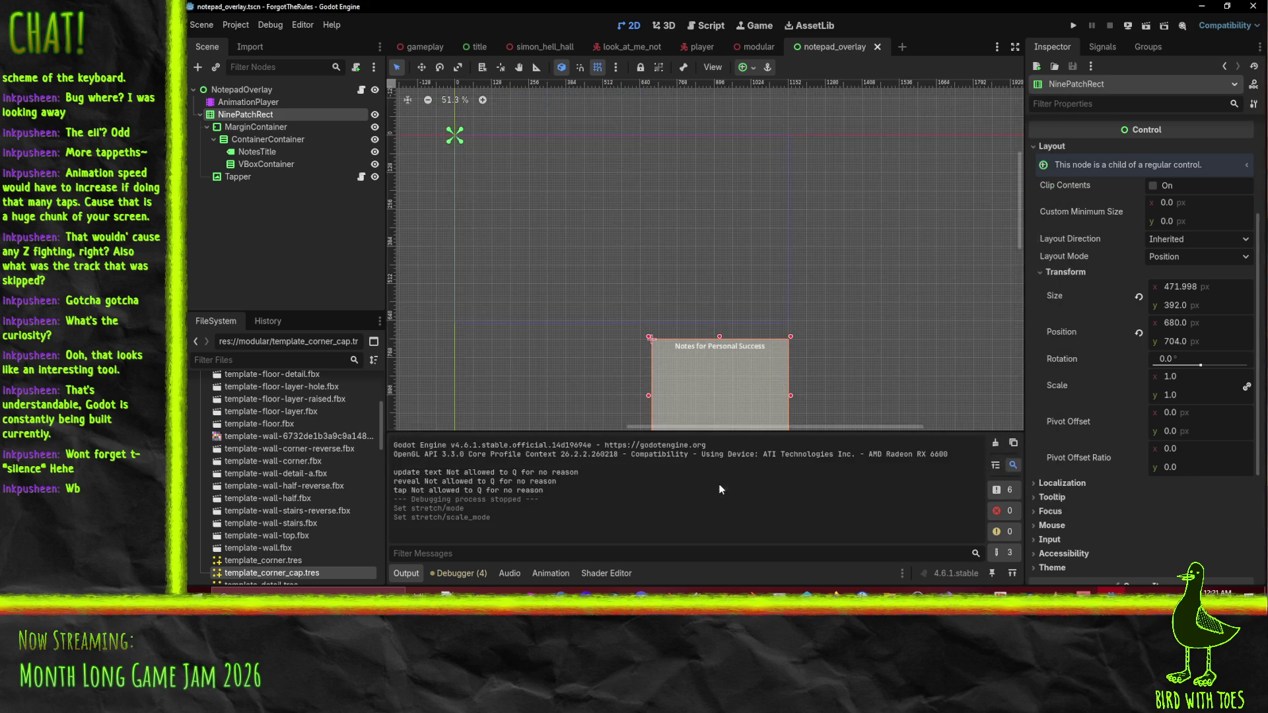
click(1074, 25)
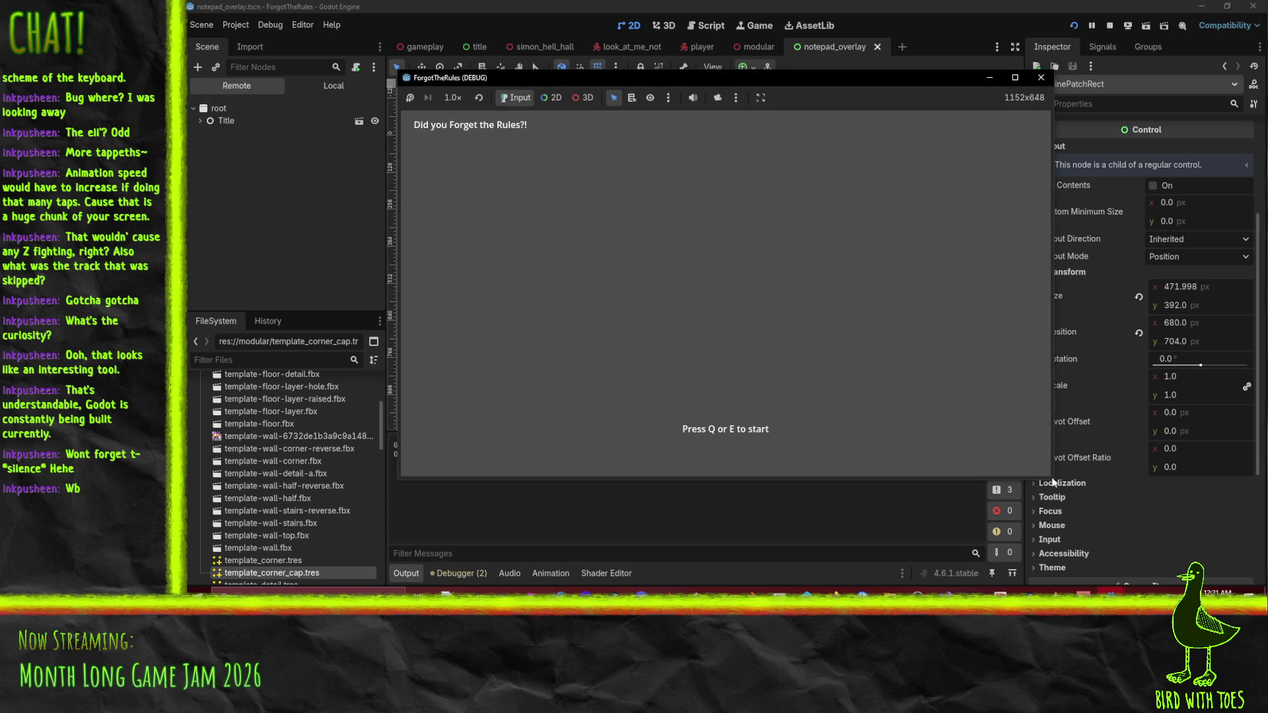
drag(1053, 481, 1222, 582)
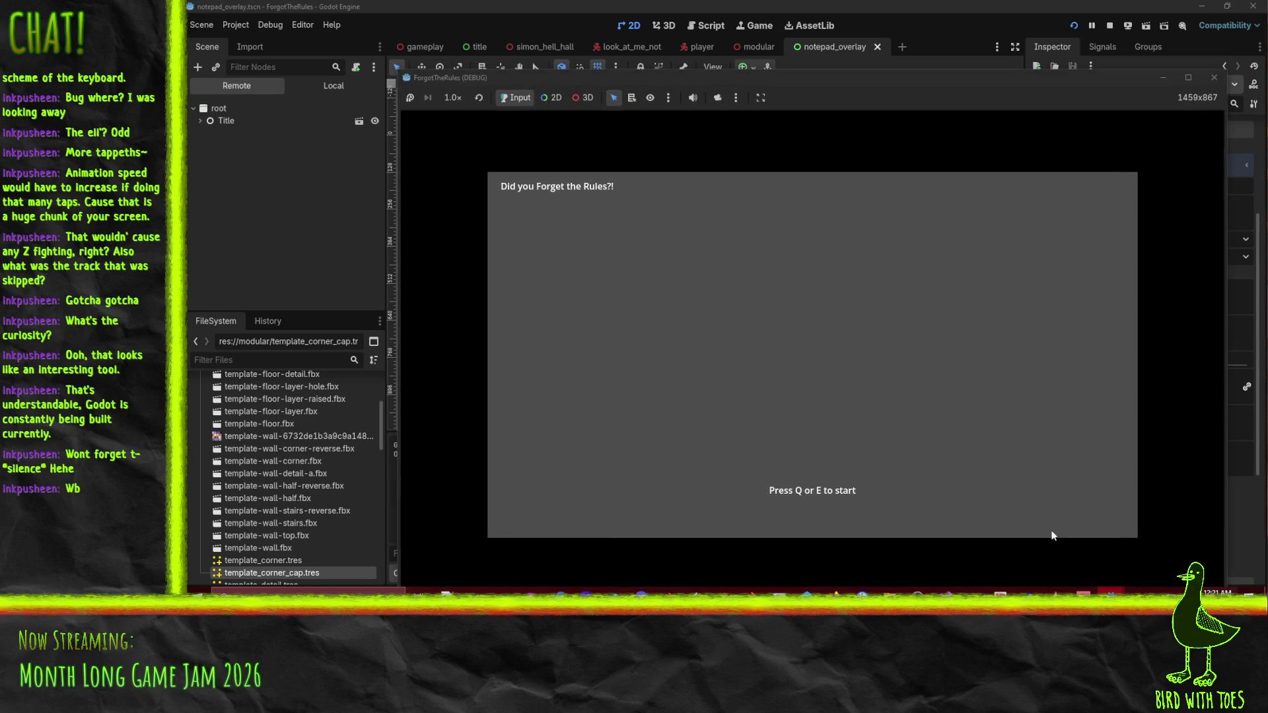
drag(489, 77, 432, 46)
click(696, 62)
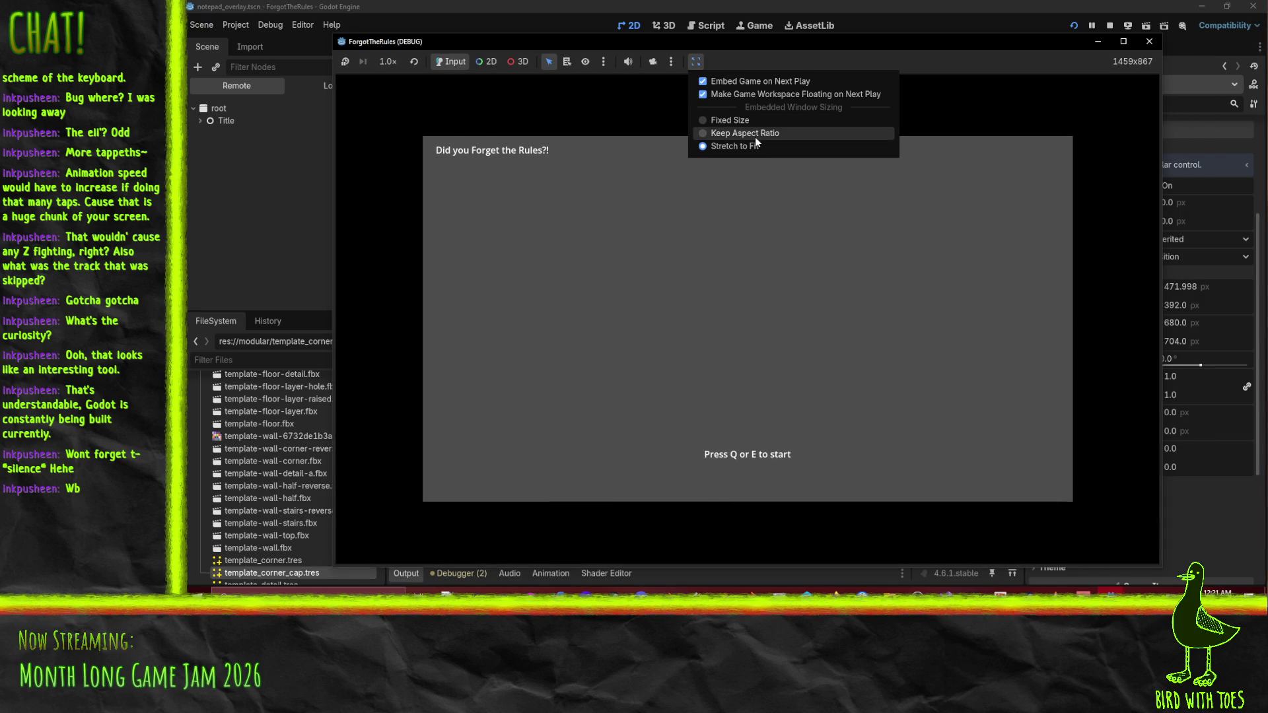
click(755, 136)
key(e)
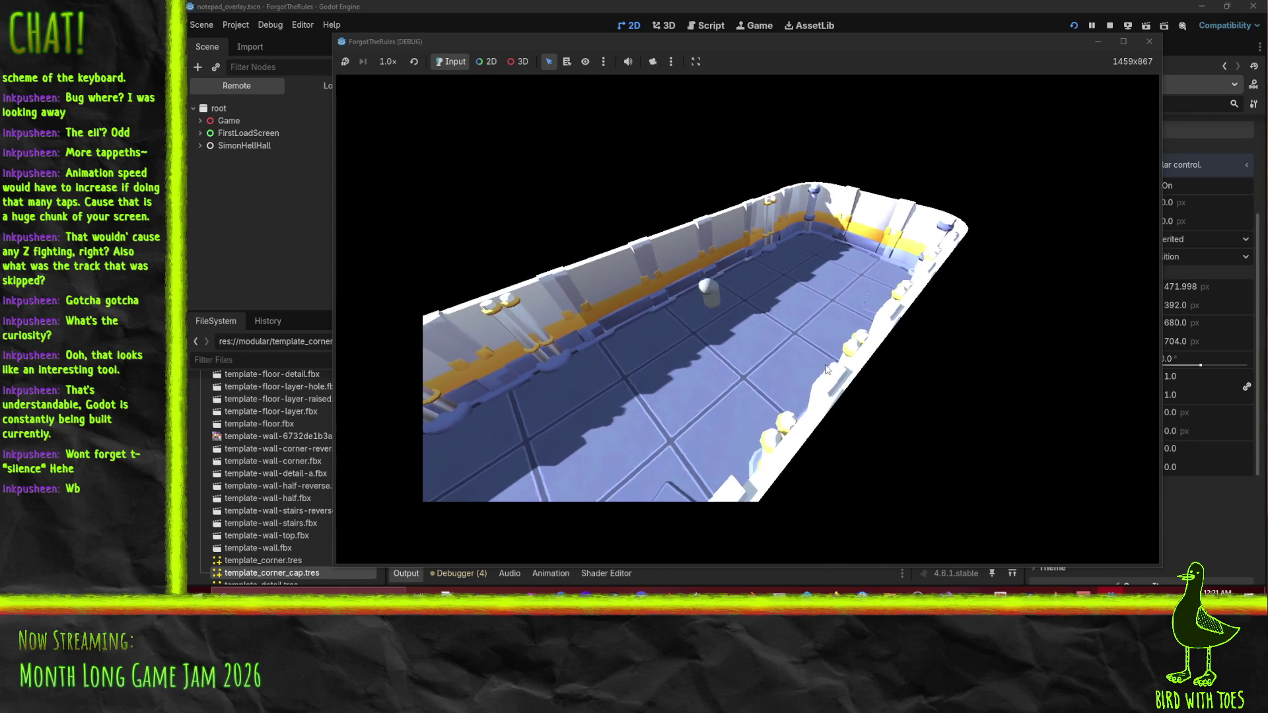
click(1110, 25)
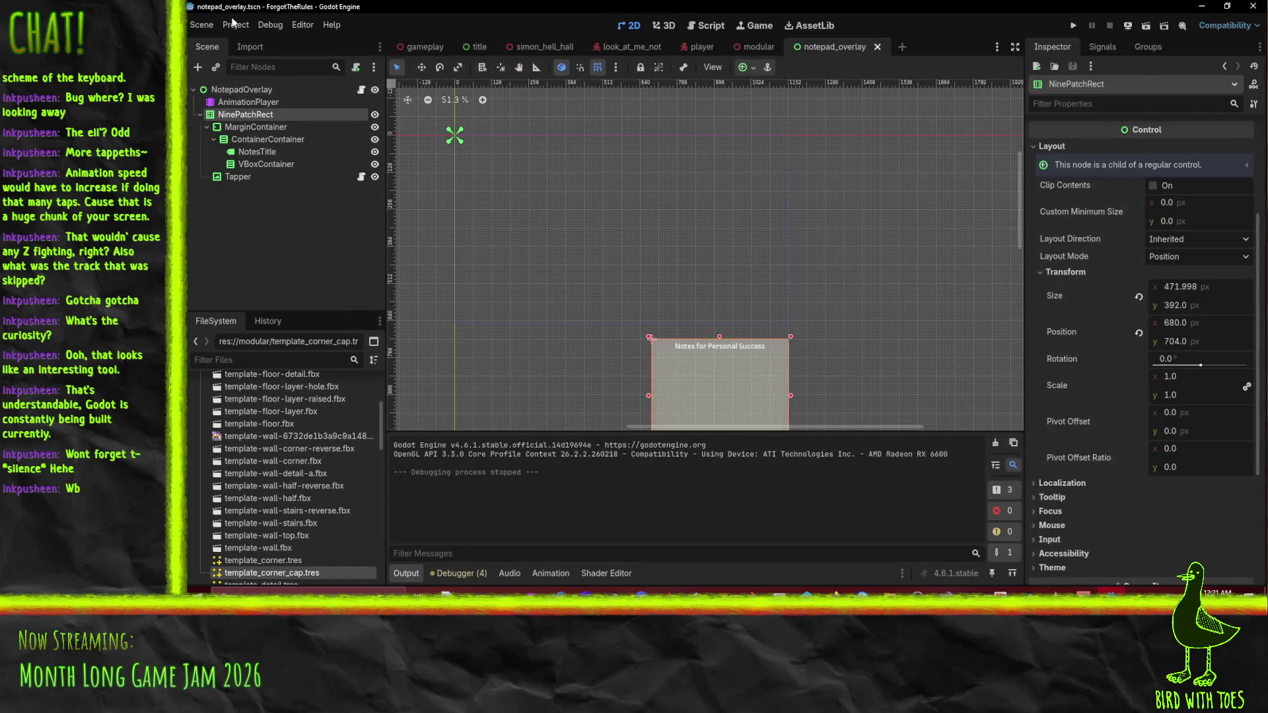
In Project Settings, keep Stretch Mode viewport, set Scale Mode to fractional, and run with F5.
click(235, 24)
click(264, 41)
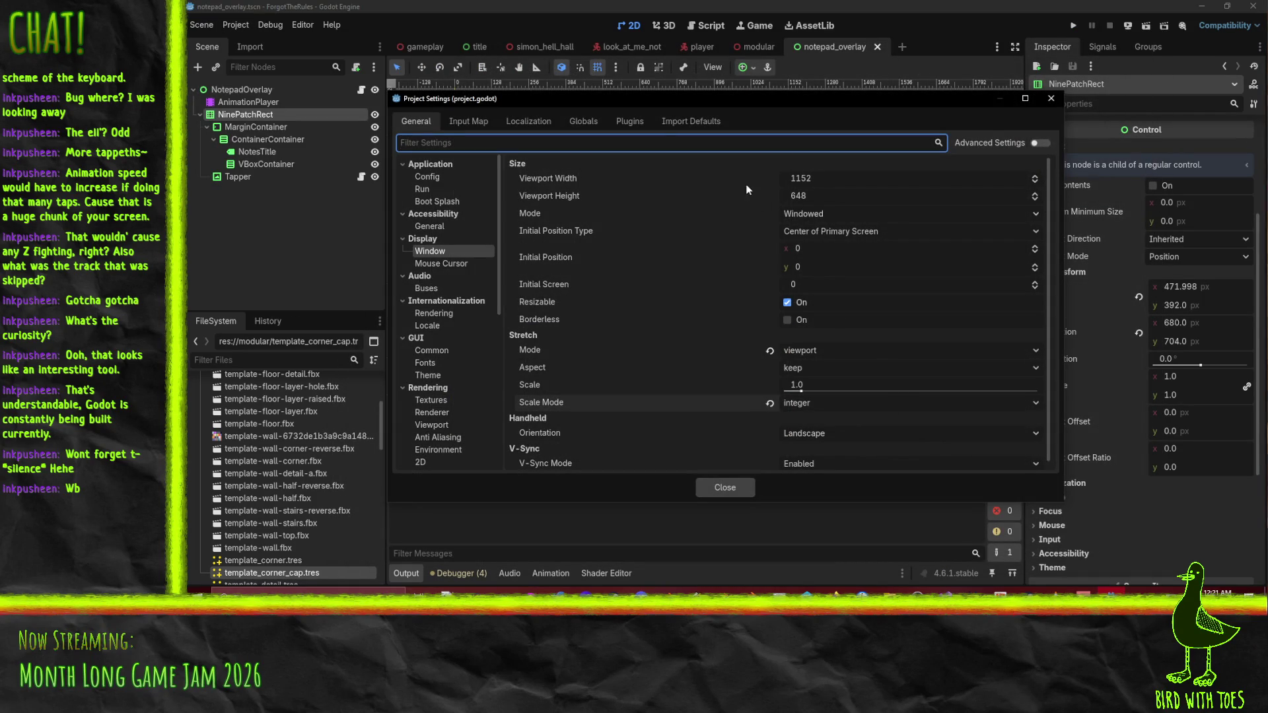
click(813, 354)
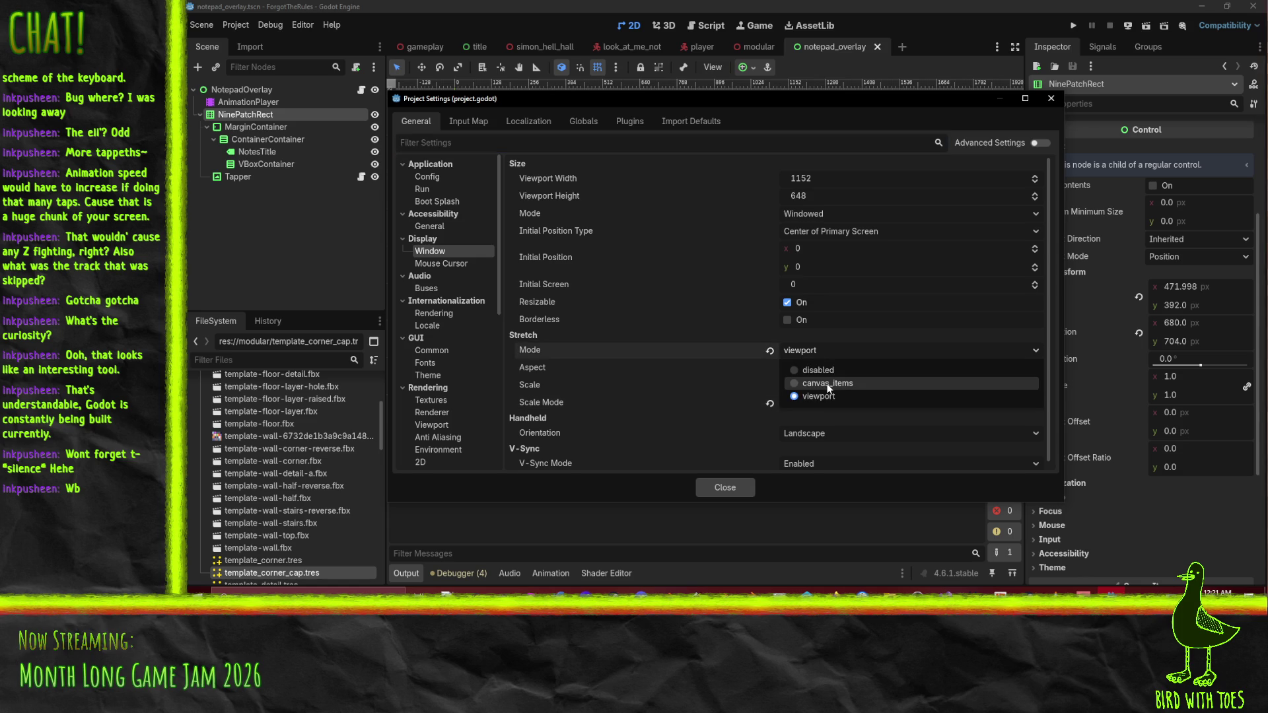
click(829, 351)
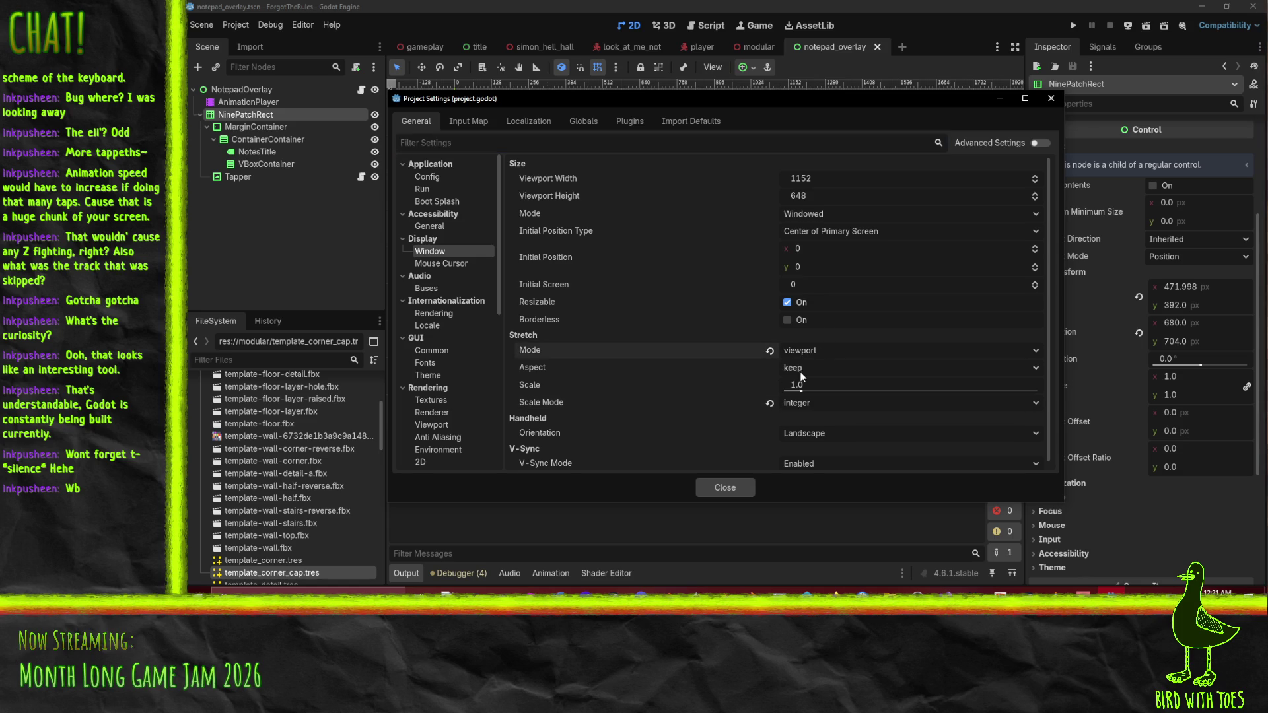
click(799, 407)
click(808, 423)
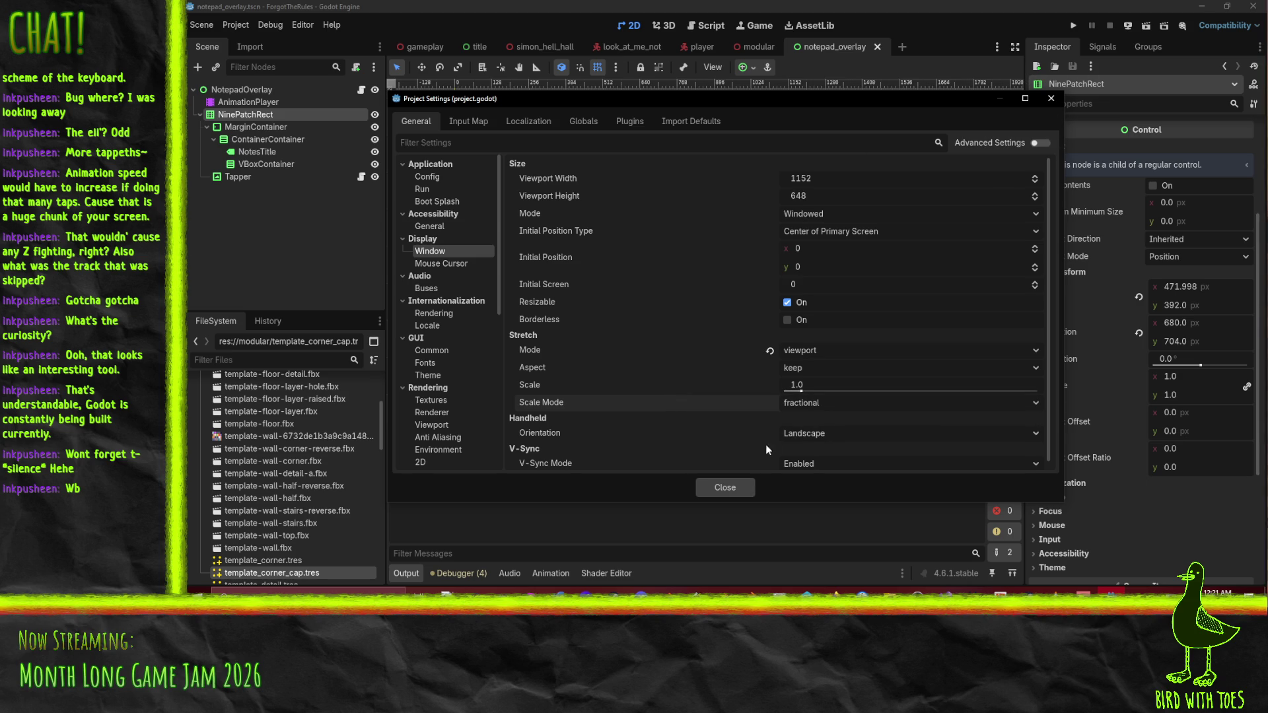
key(Escape)
key(F5)
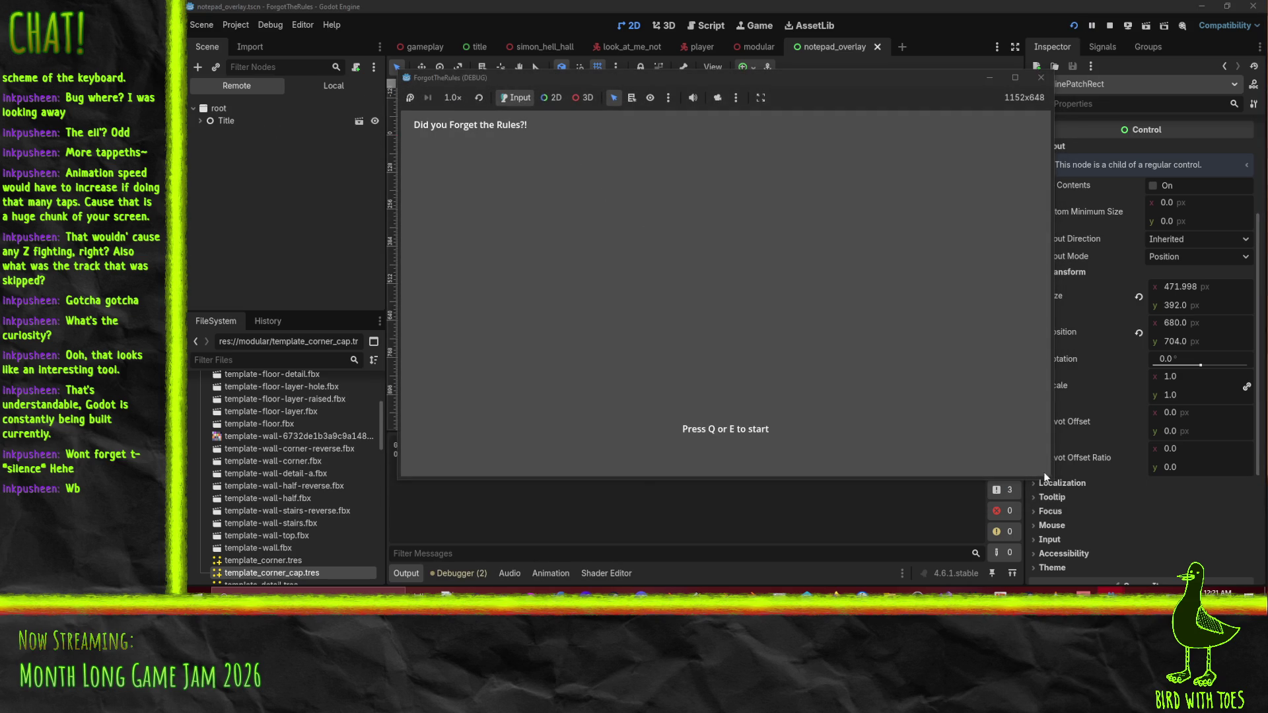
Test fractional scaling in an enlarged window into the 3D hall, stop with F8, and reopen Project Settings.
drag(1052, 481, 1205, 587)
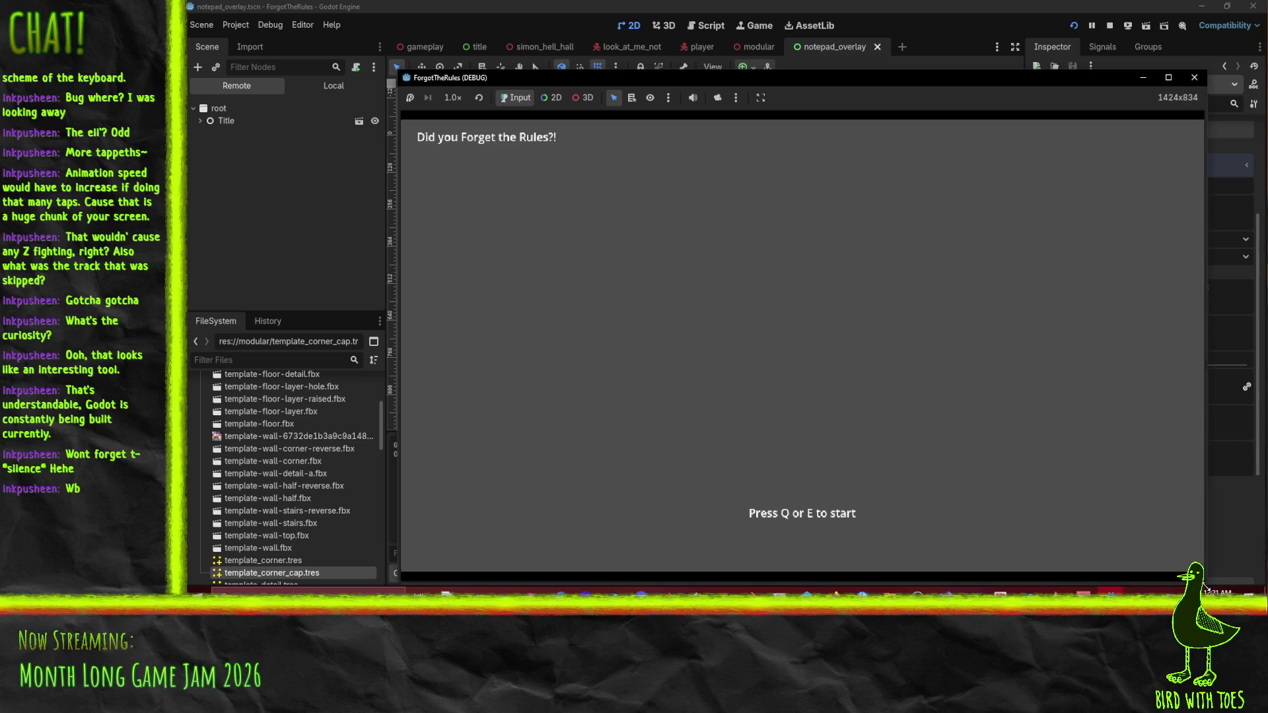
key(q)
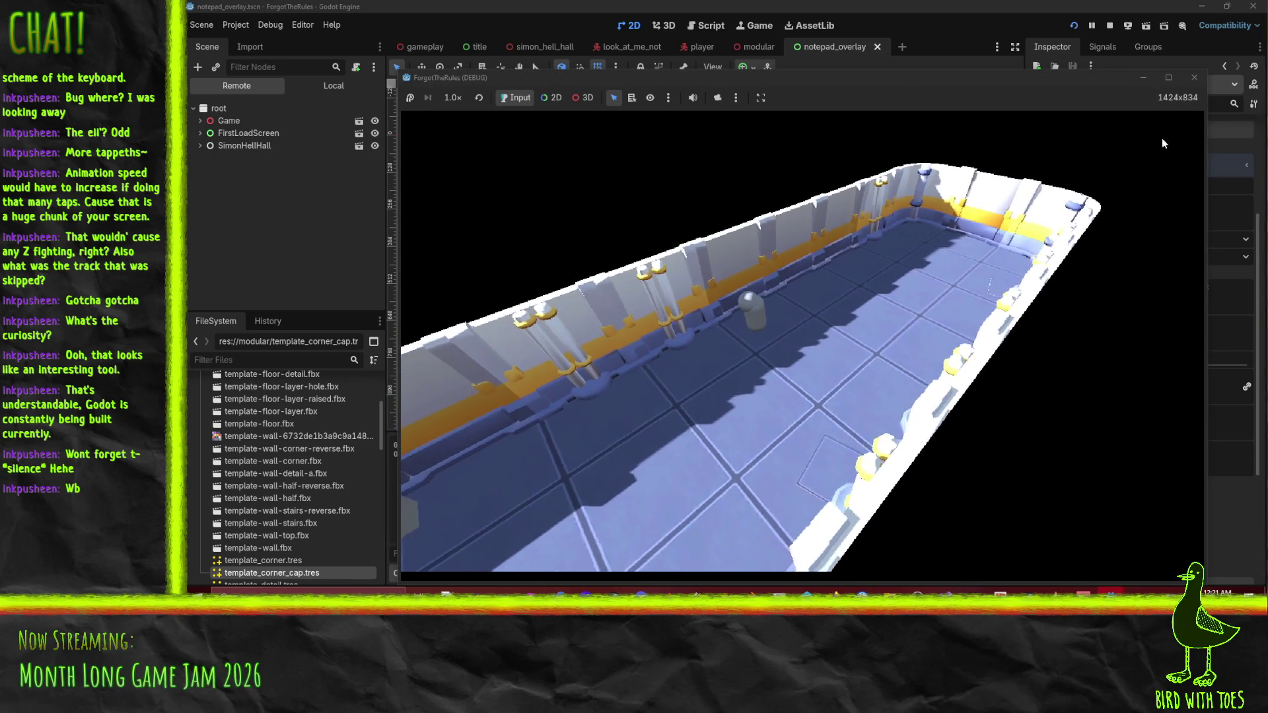
key(F8)
key(ctrl+alt+p)
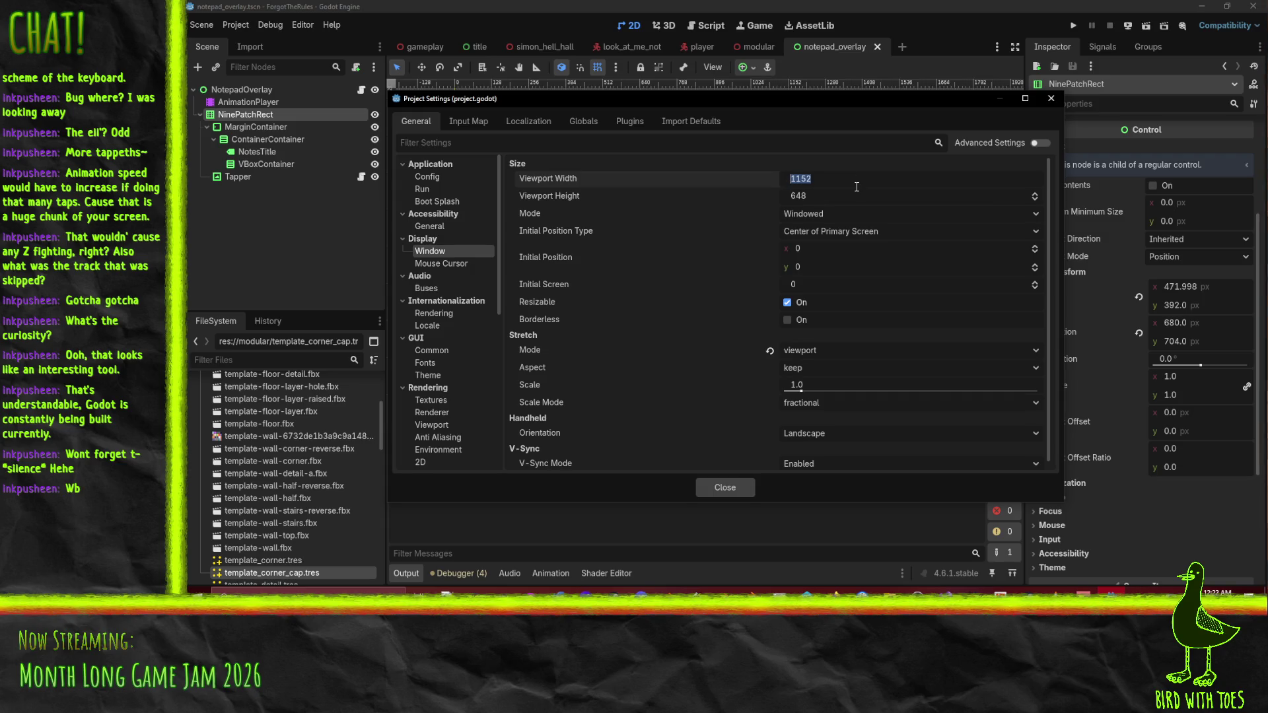
Try a 1600×900 viewport width and height.
text(1600)
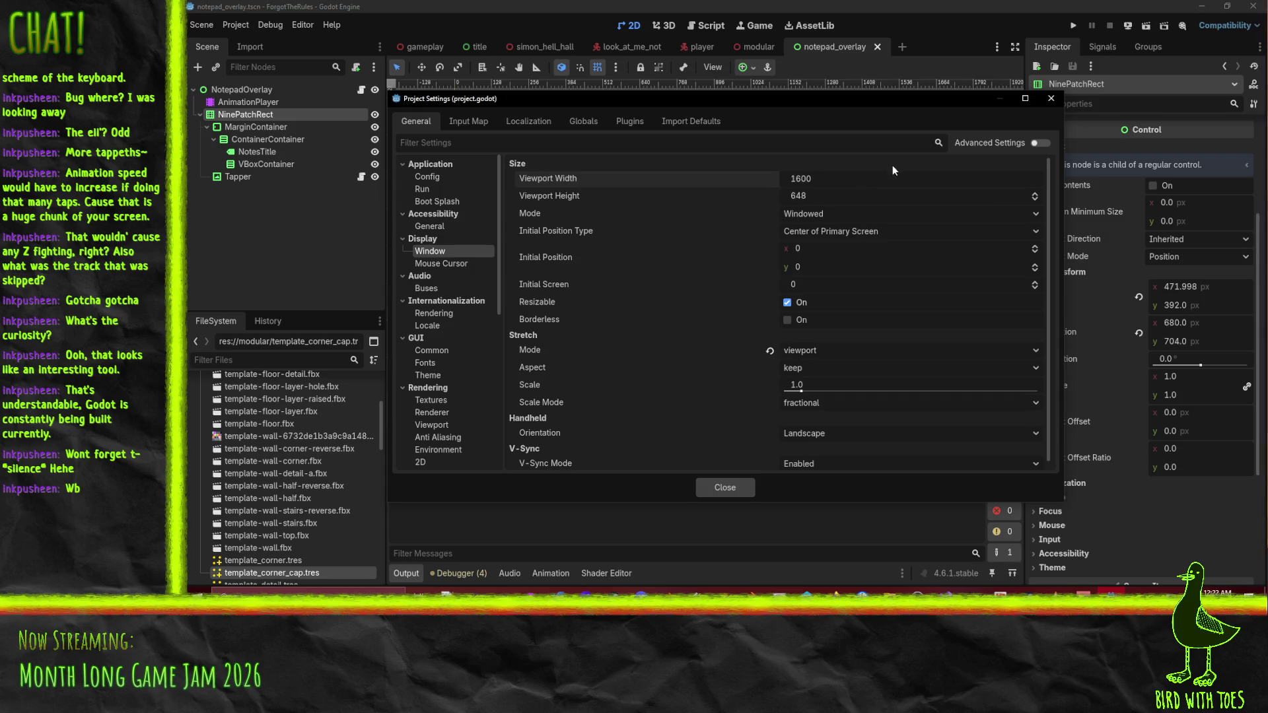
click(853, 201)
text(900)
click(843, 176)
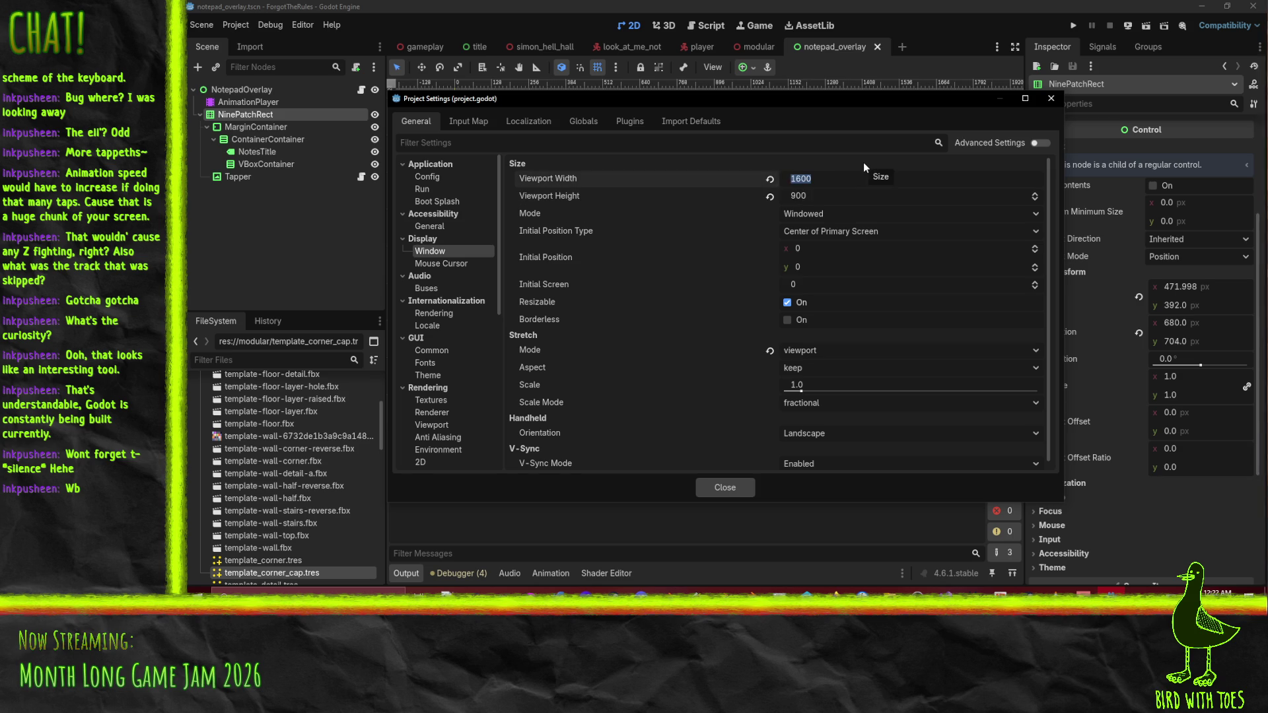
Set Stretch Mode to canvas_items, revert the viewport to 1152×648, close settings, and run with F5.
click(834, 350)
click(842, 383)
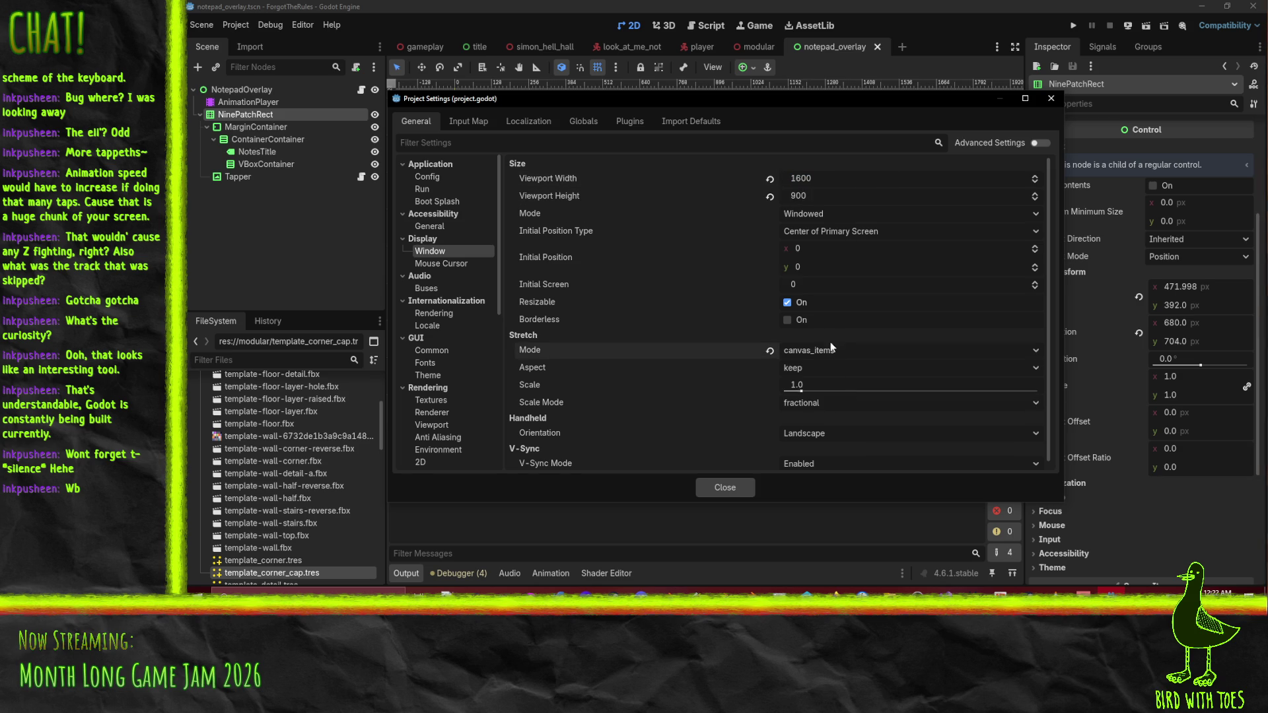
click(769, 197)
click(769, 179)
click(738, 490)
key(F5)
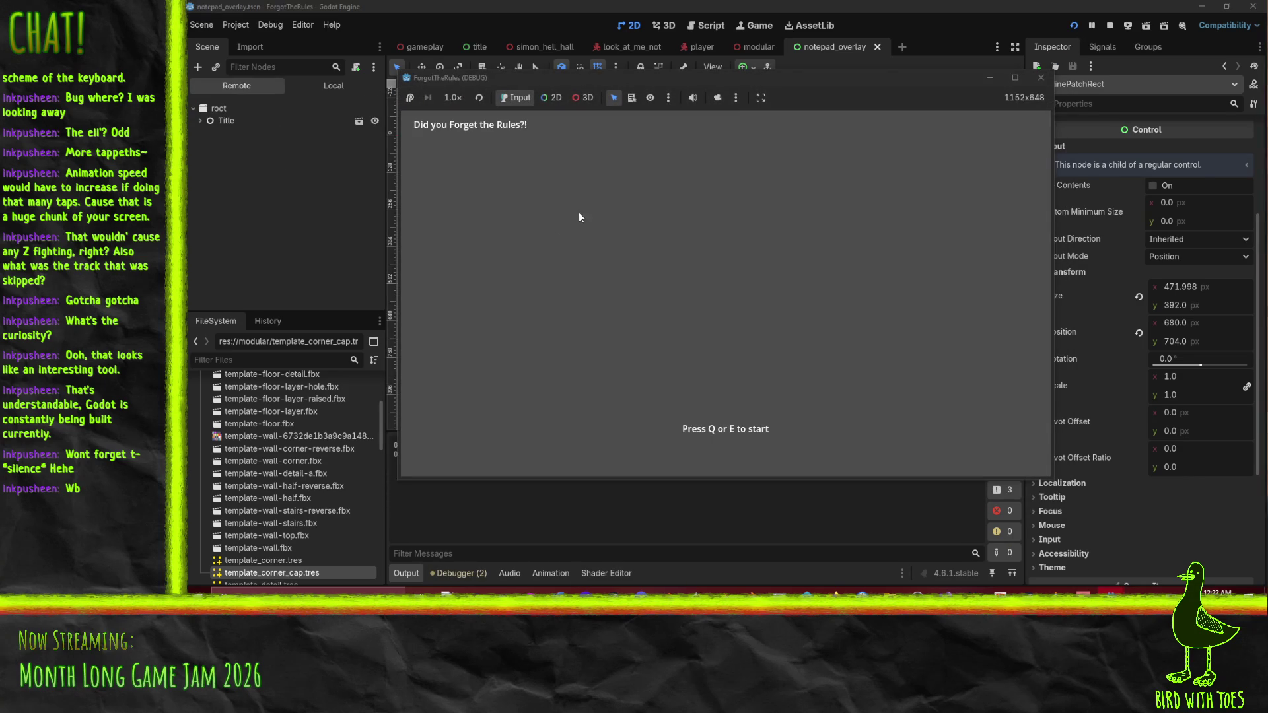
Enlarge the game window, play into the 3D hall to check canvas_items scaling, then stop the run.
drag(1050, 478, 1234, 589)
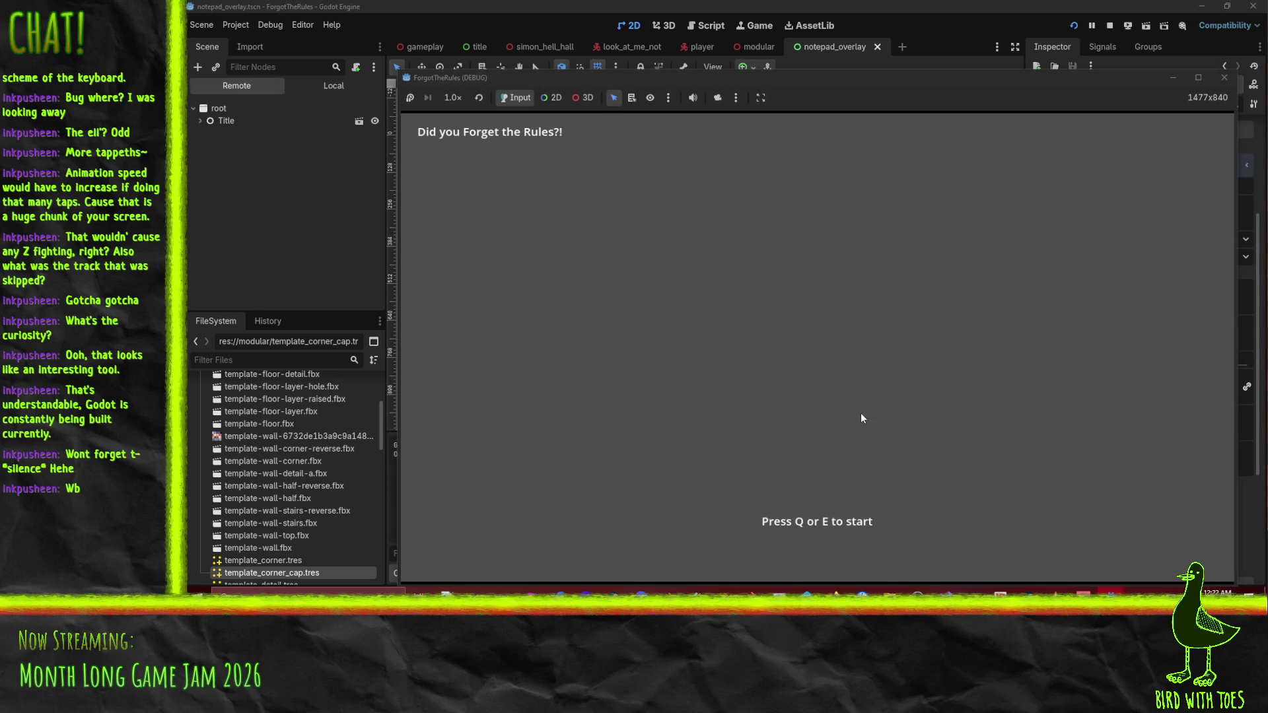
key(q)
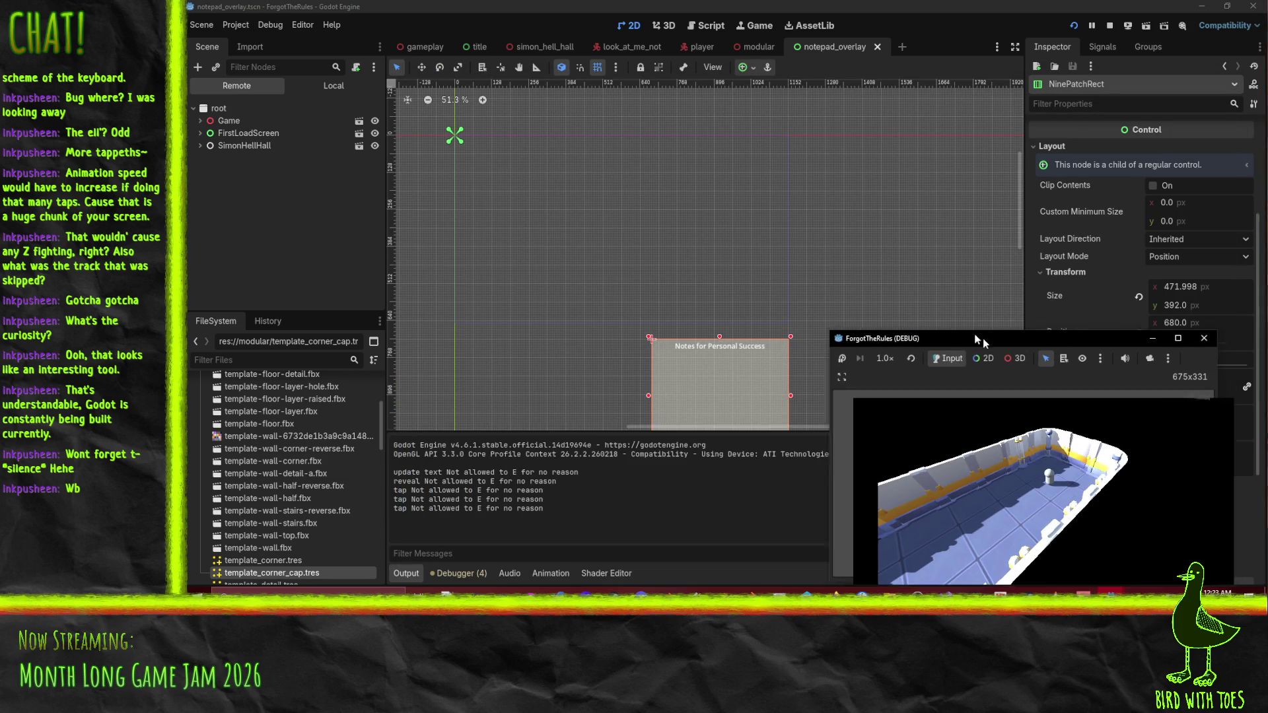
drag(983, 338, 565, 154)
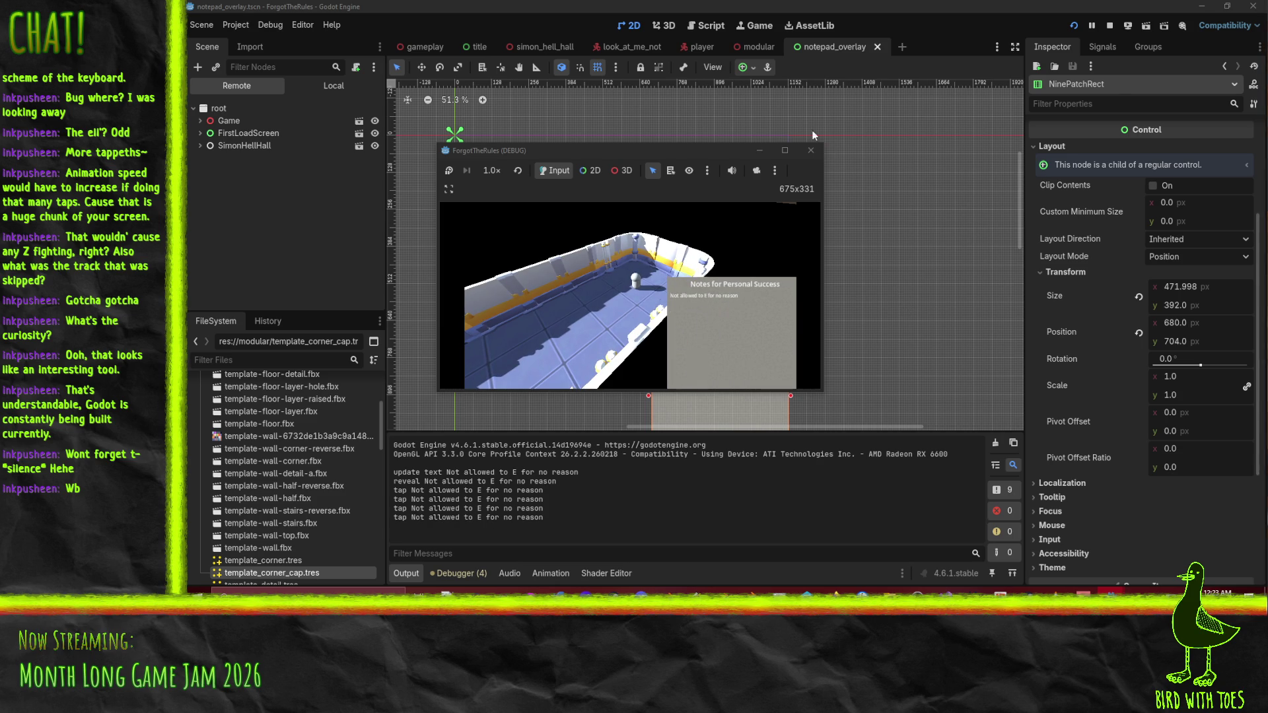
click(811, 150)
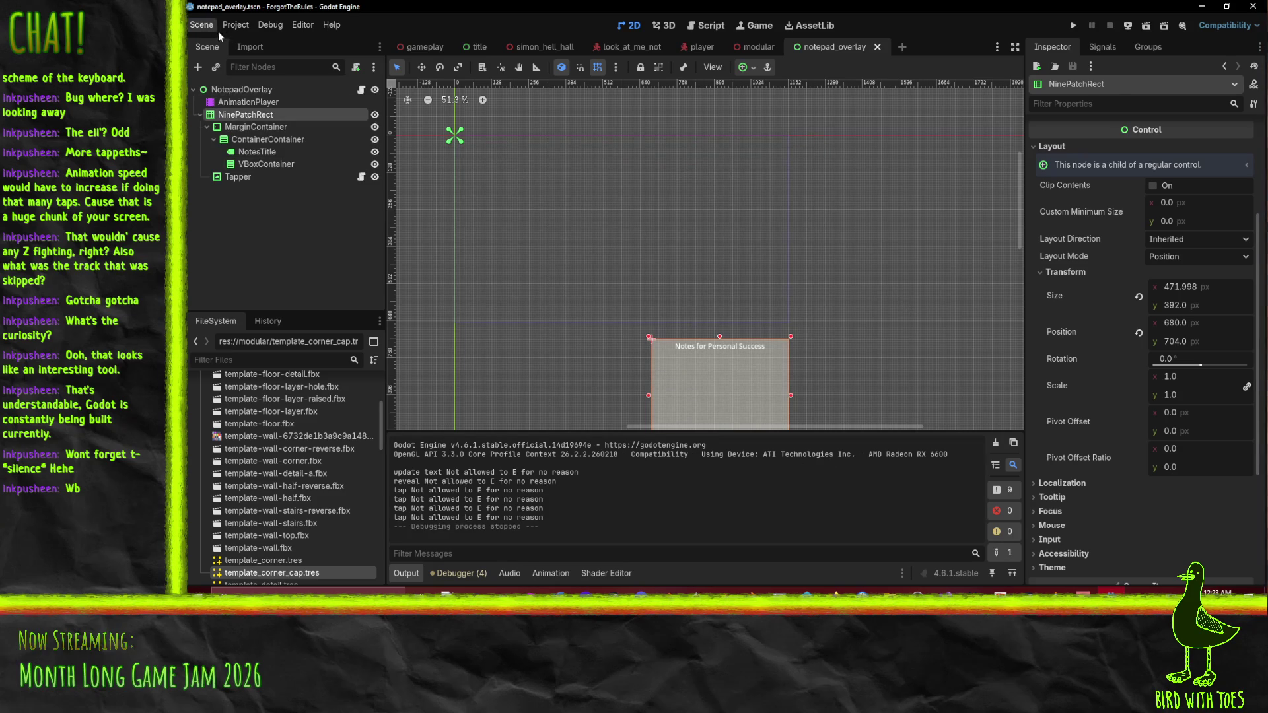
Re-export the Web preset over the existing index.html and bring the Forgot the Rules builds folder forward.
click(235, 25)
click(261, 92)
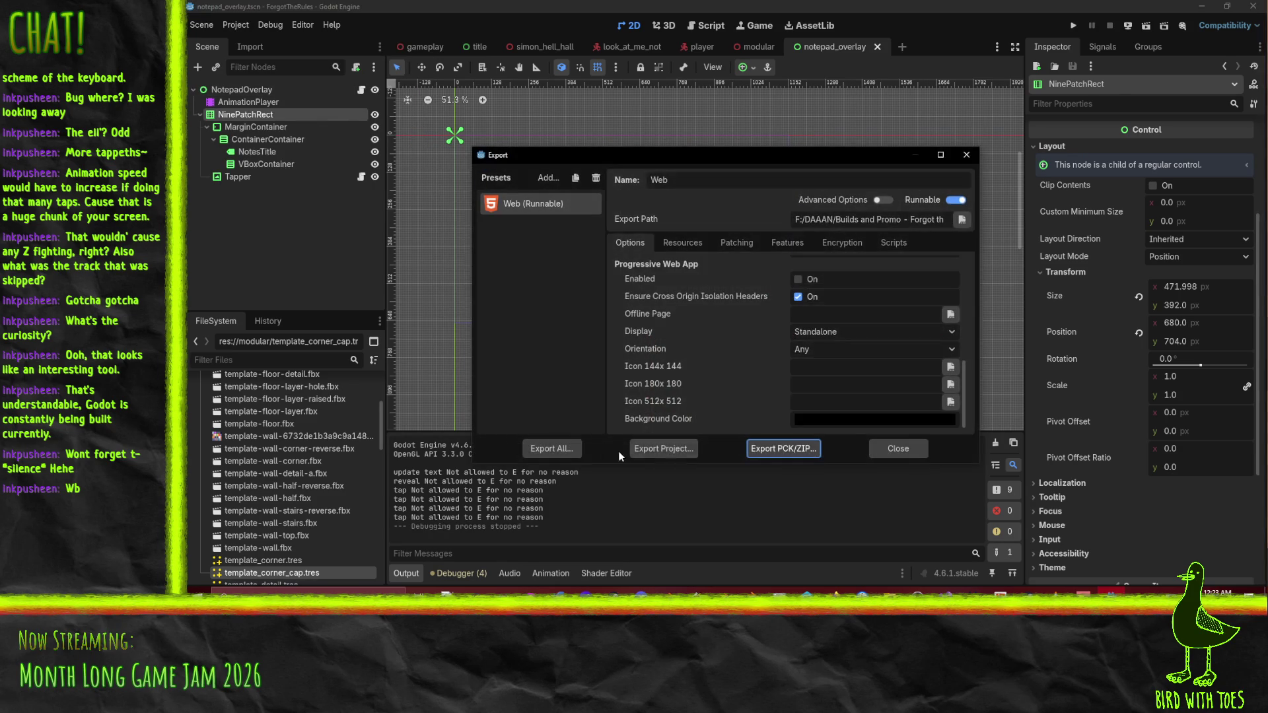
click(664, 448)
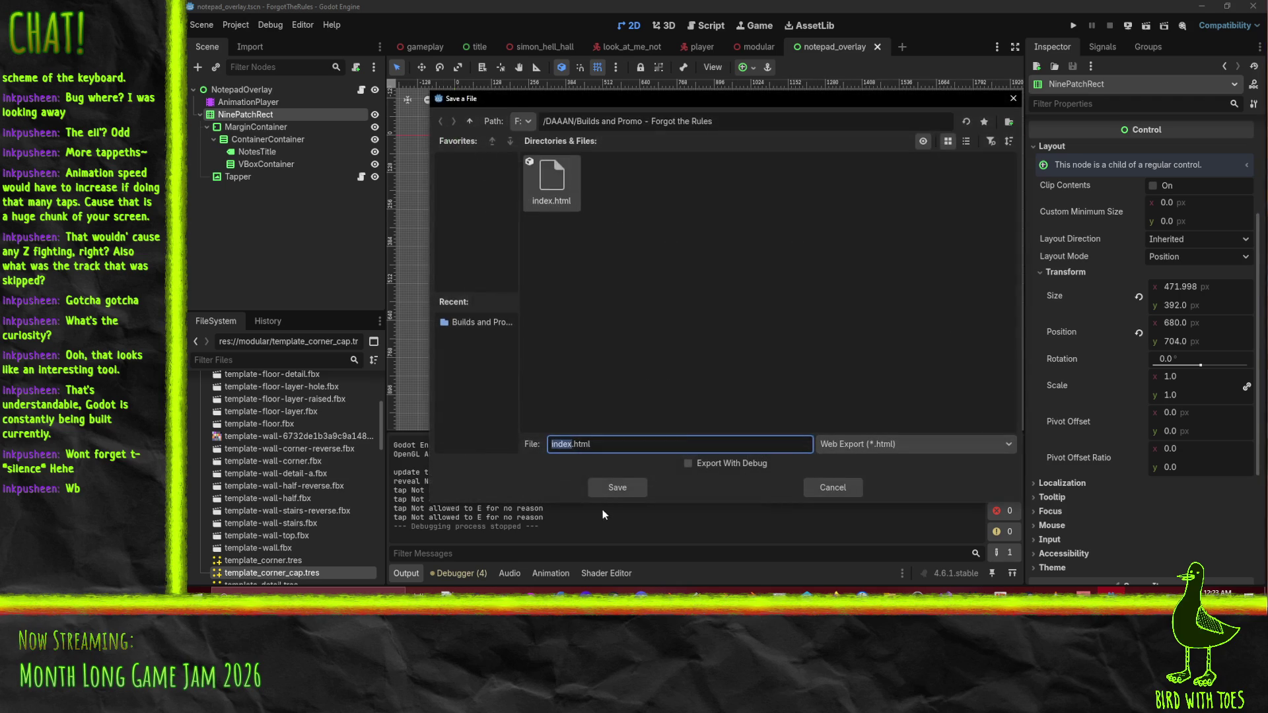
click(613, 489)
click(690, 320)
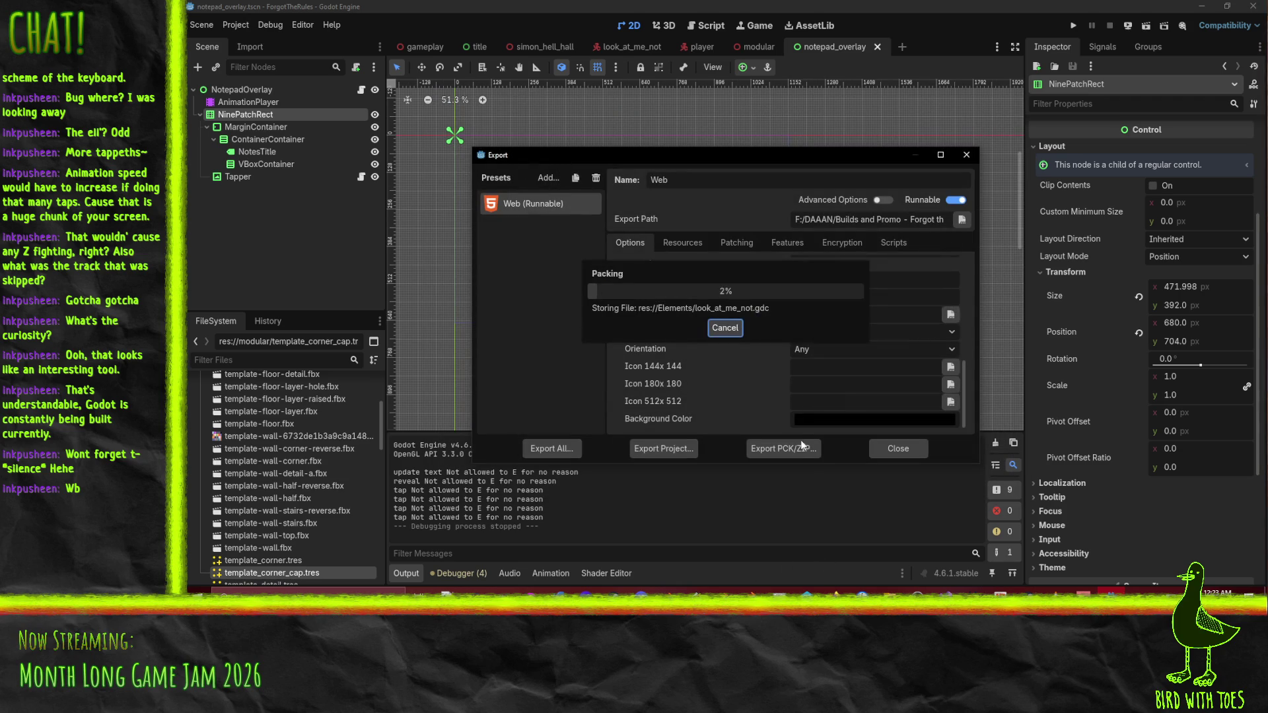
click(890, 592)
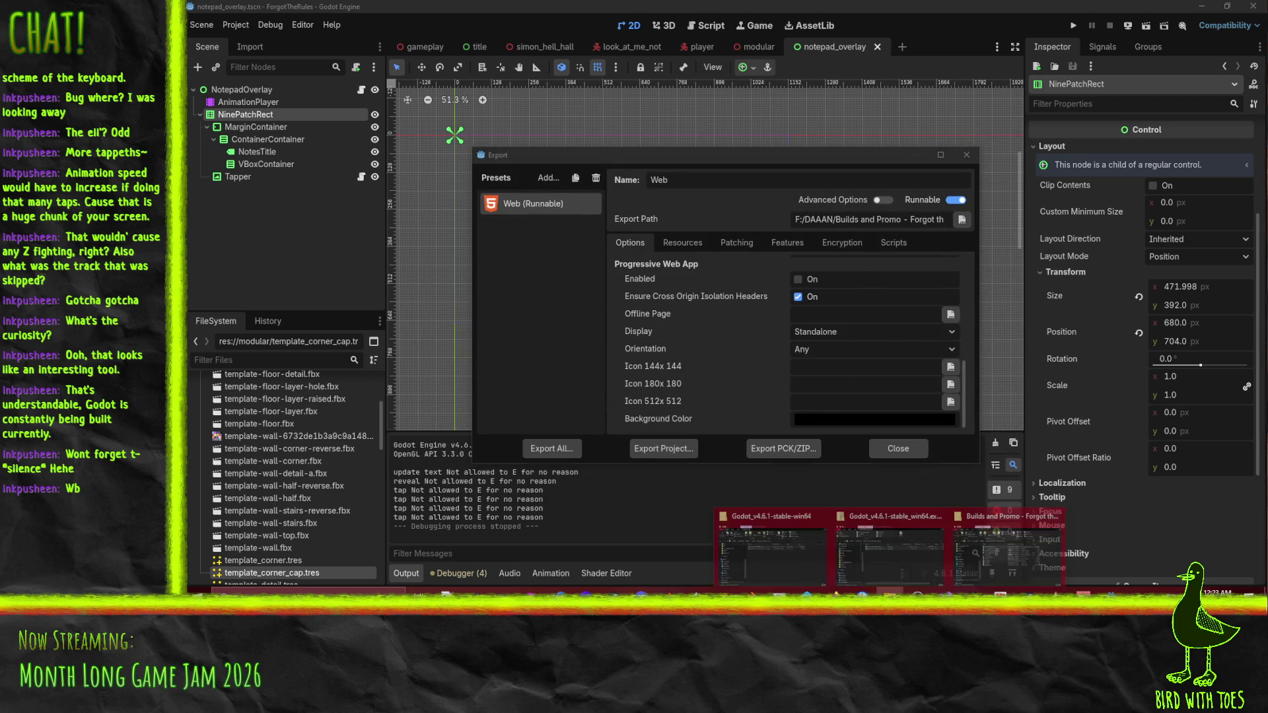
click(1034, 535)
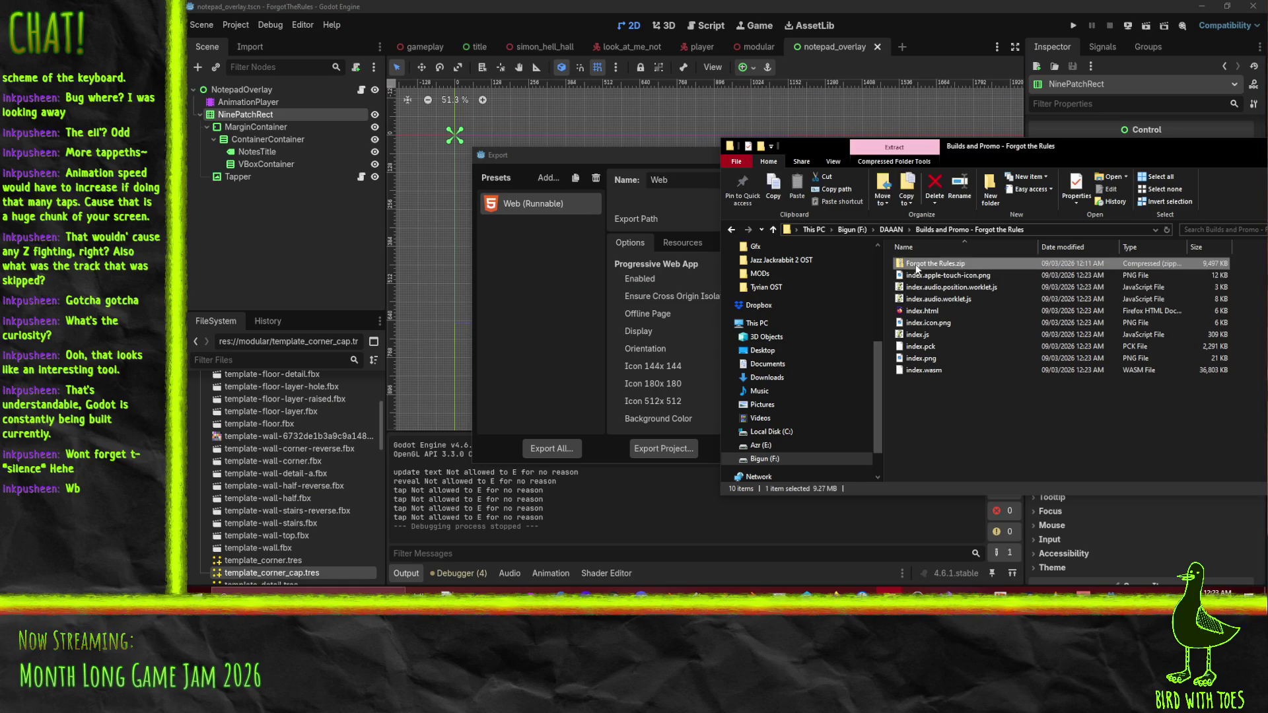
Delete the old zip and compress all nine exported web build files with 7-Zip.
key(Delete)
key(ctrl+a)
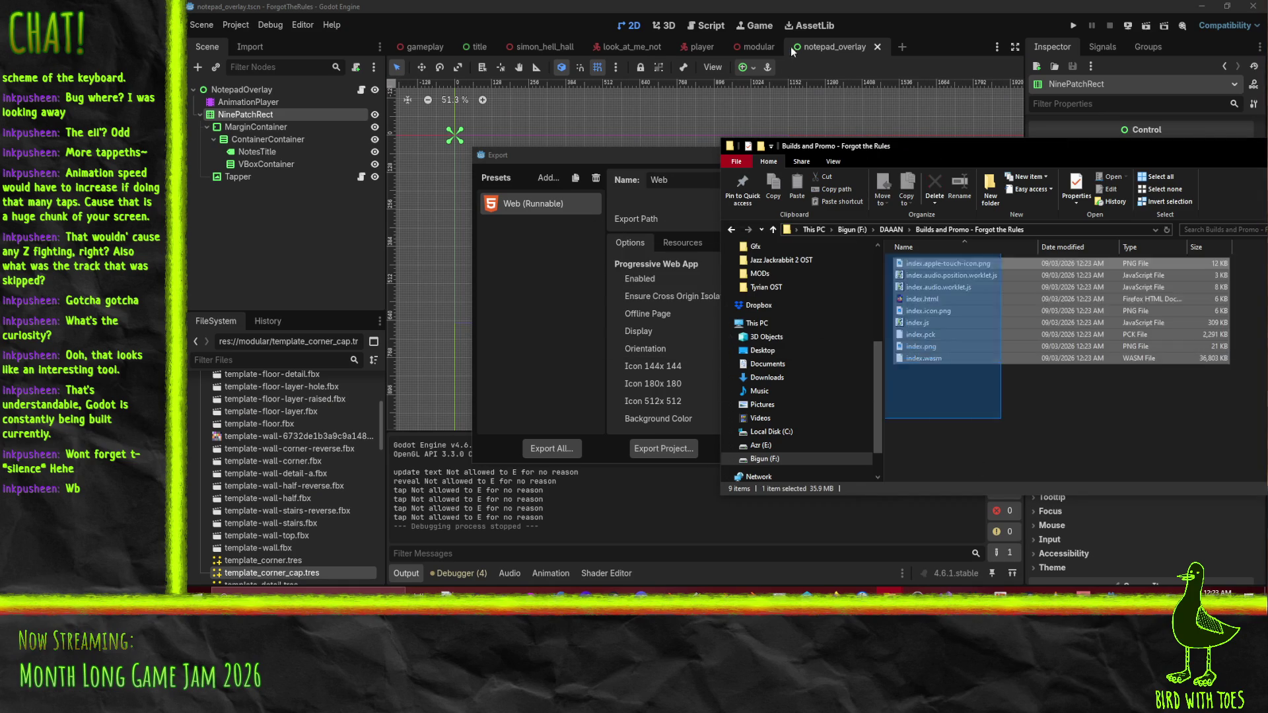
right_click(917, 297)
mouse_move(865, 327)
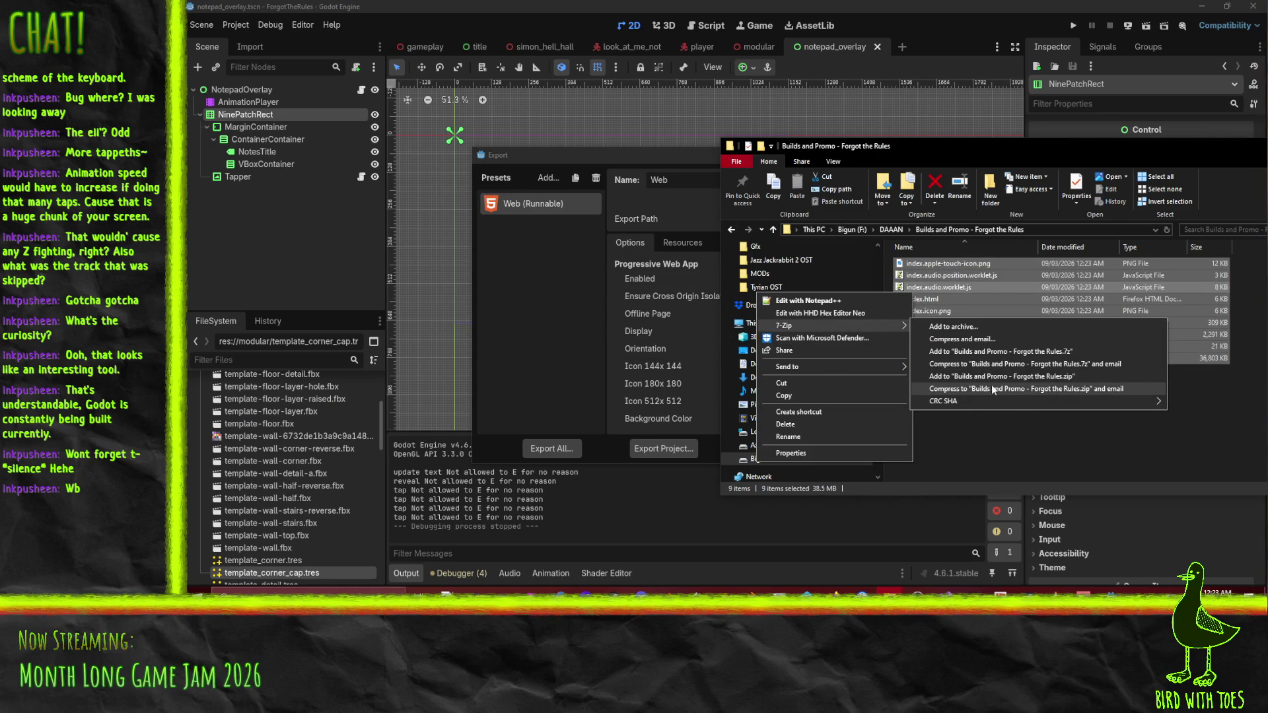
click(1011, 375)
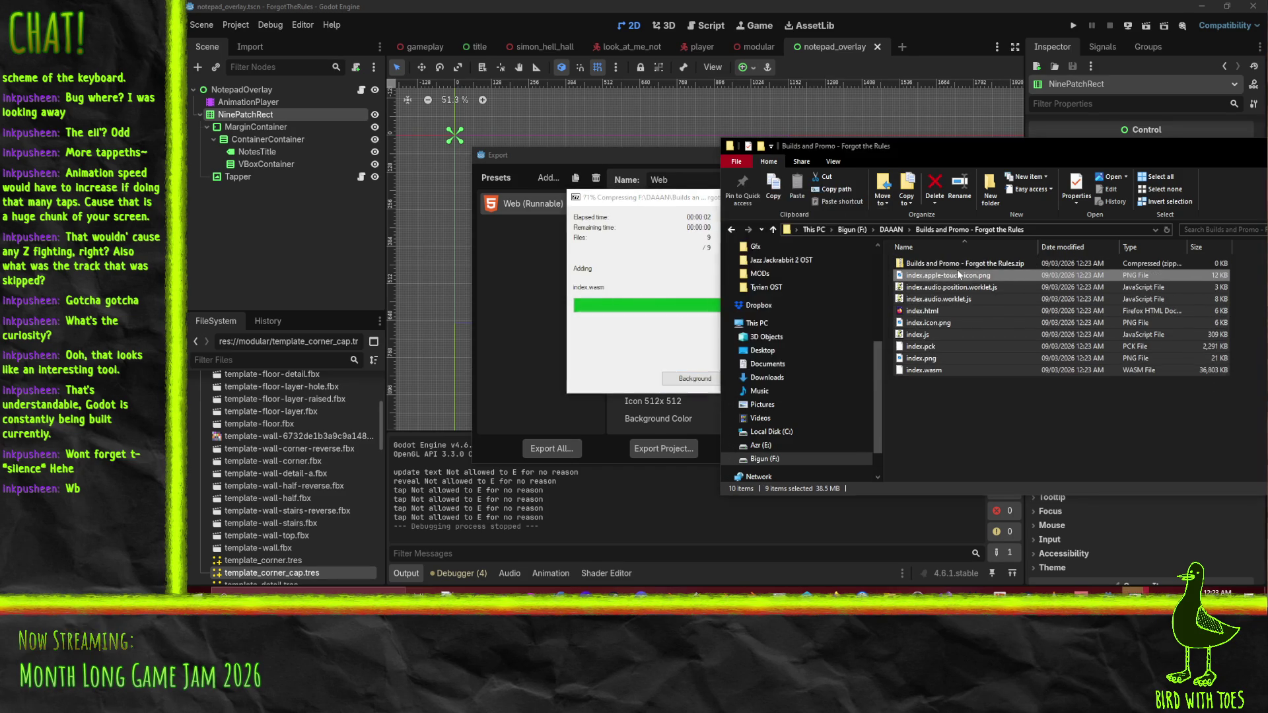
Rename the new archive to Forgot the Rules.zip.
click(968, 264)
key(F2)
key(BackSpace)
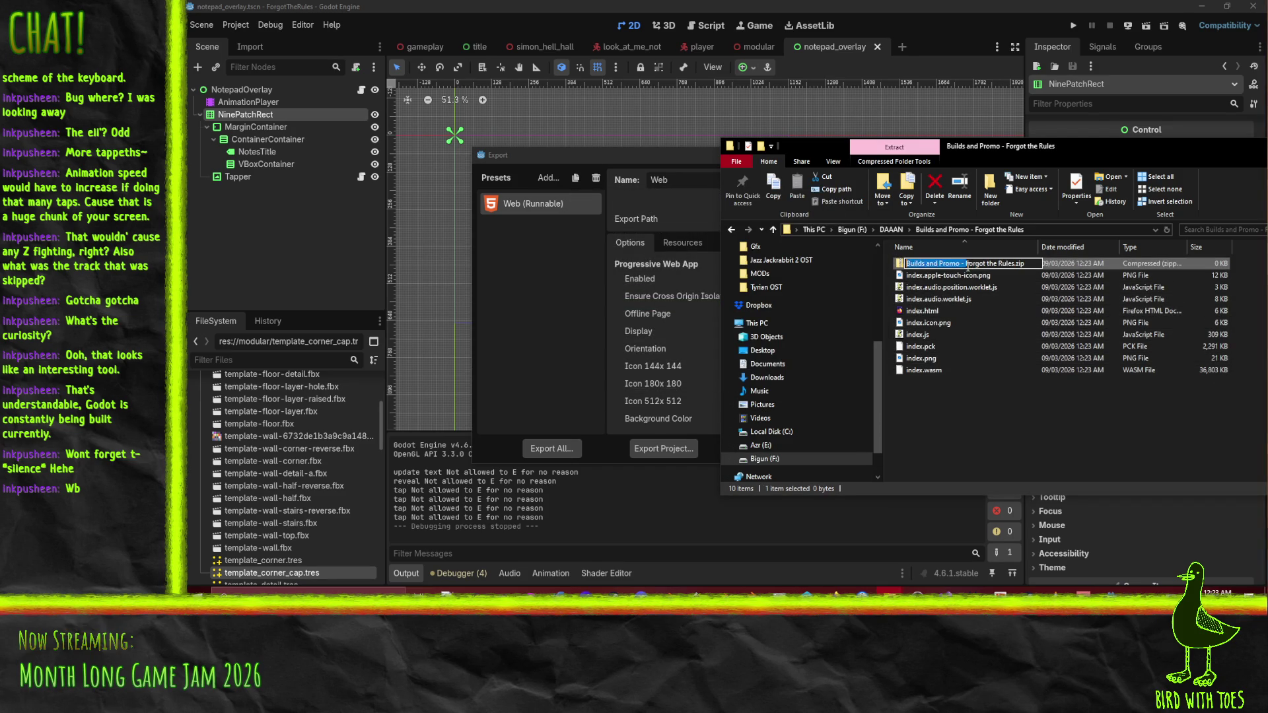
key(Return)
click(973, 425)
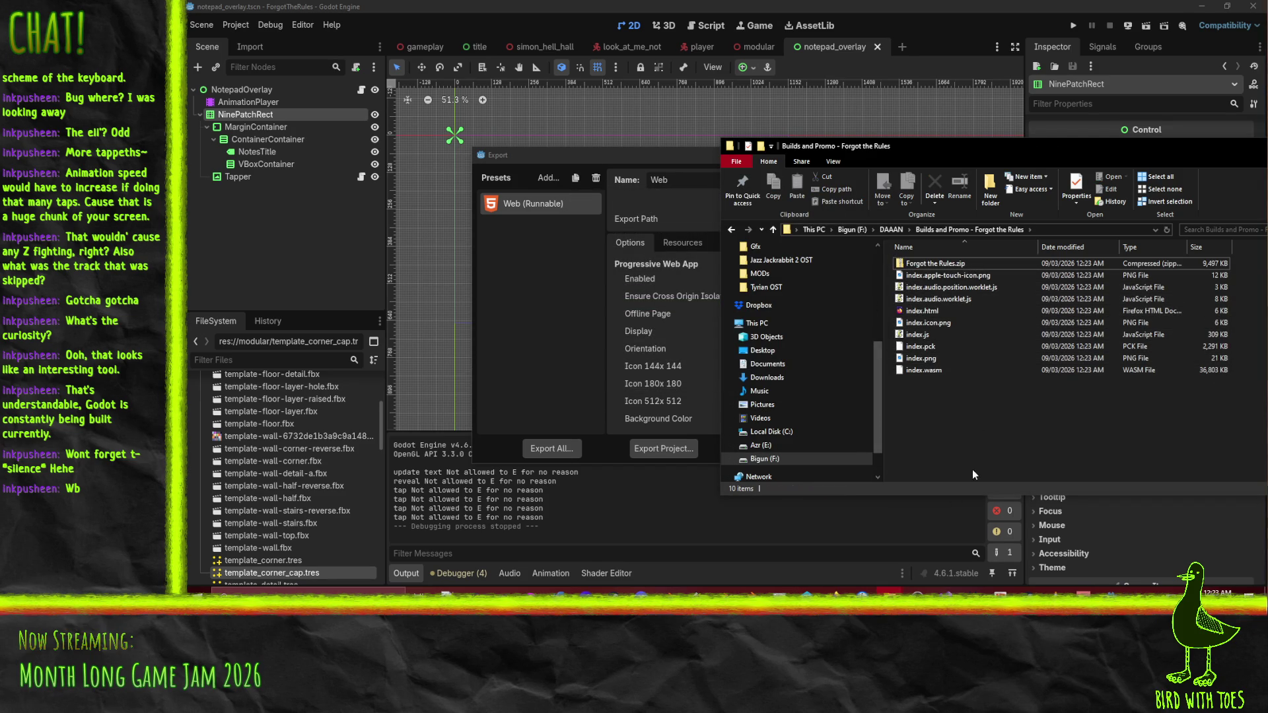
mouse_move(891, 612)
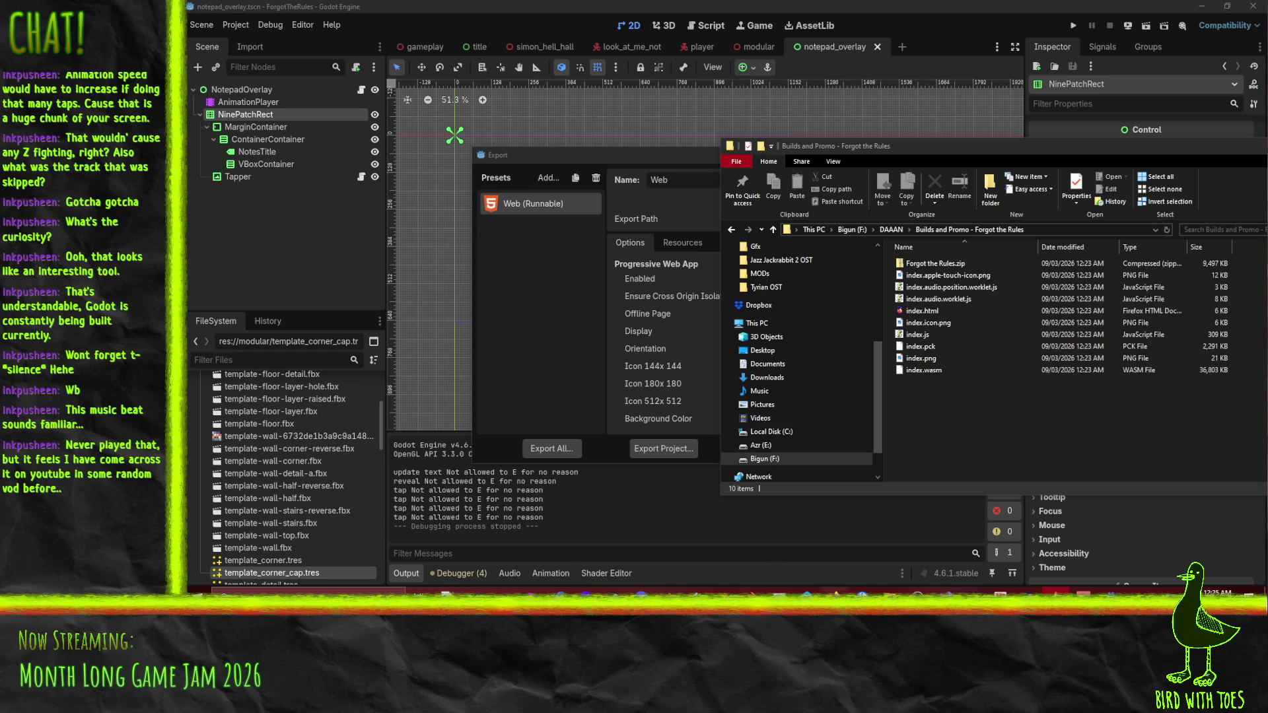
mouse_move(834, 591)
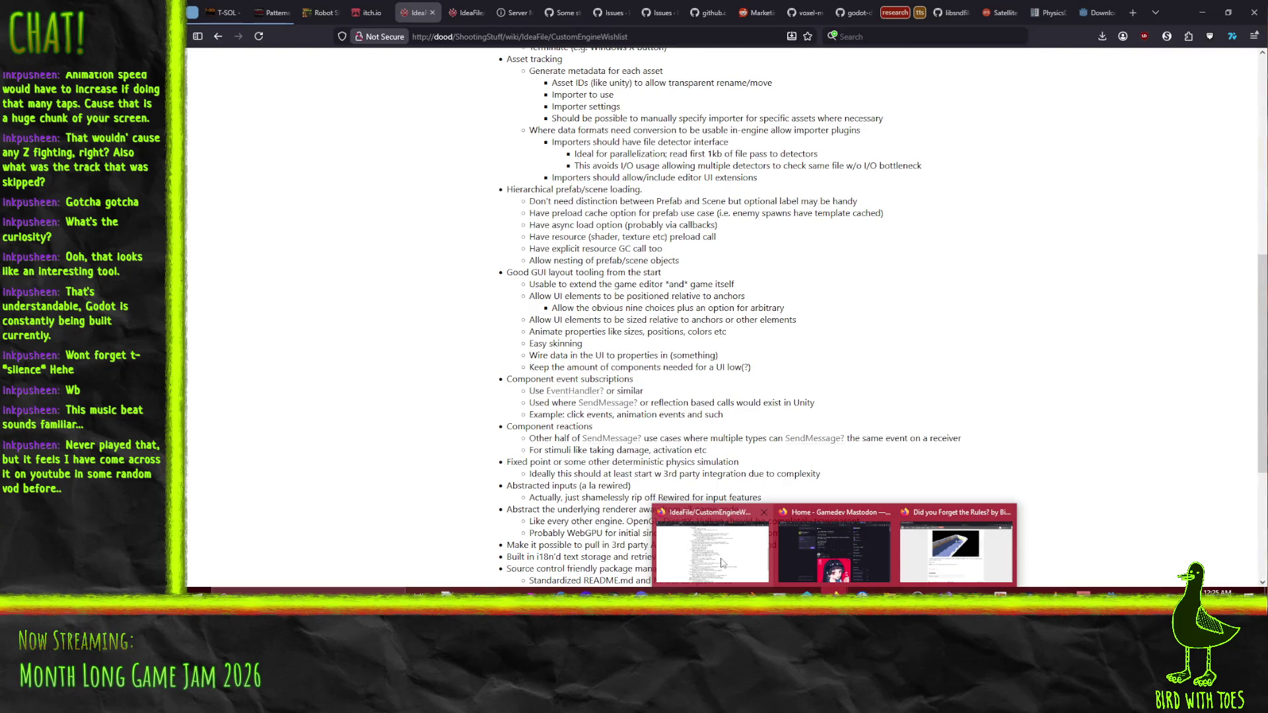
Switch to the itch.io game page in Firefox and open its edit form.
click(721, 563)
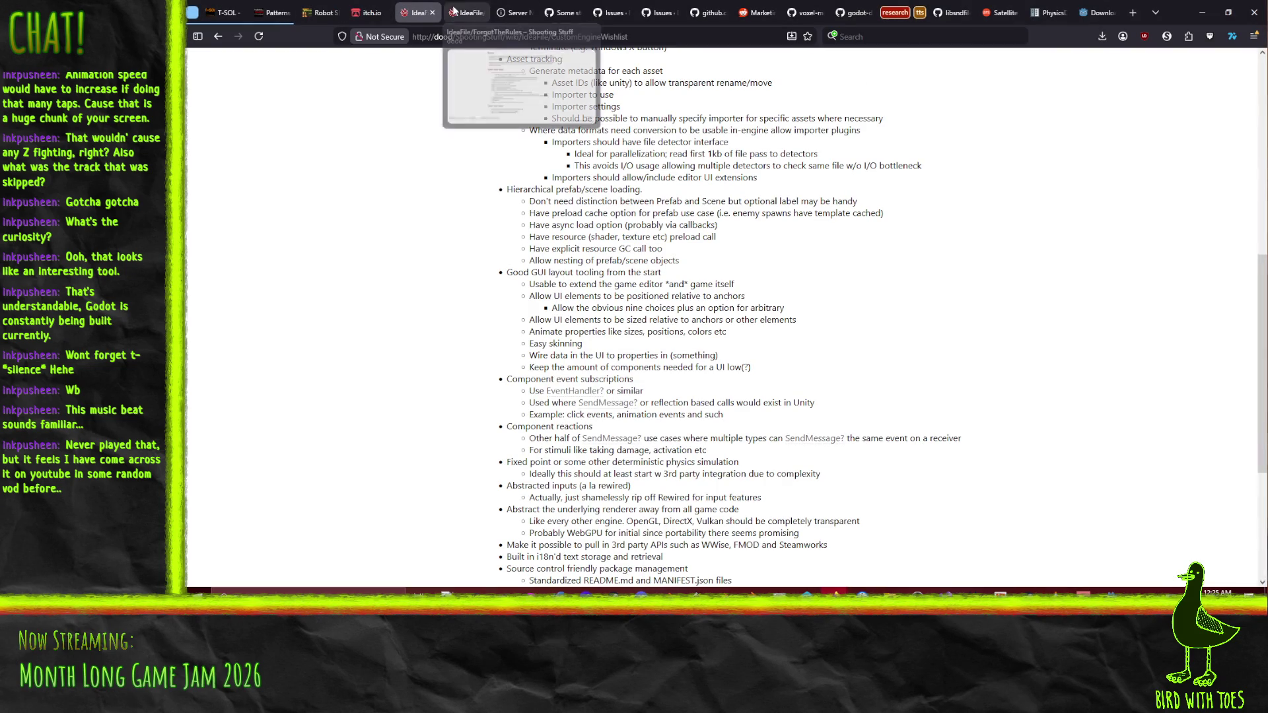
mouse_move(834, 591)
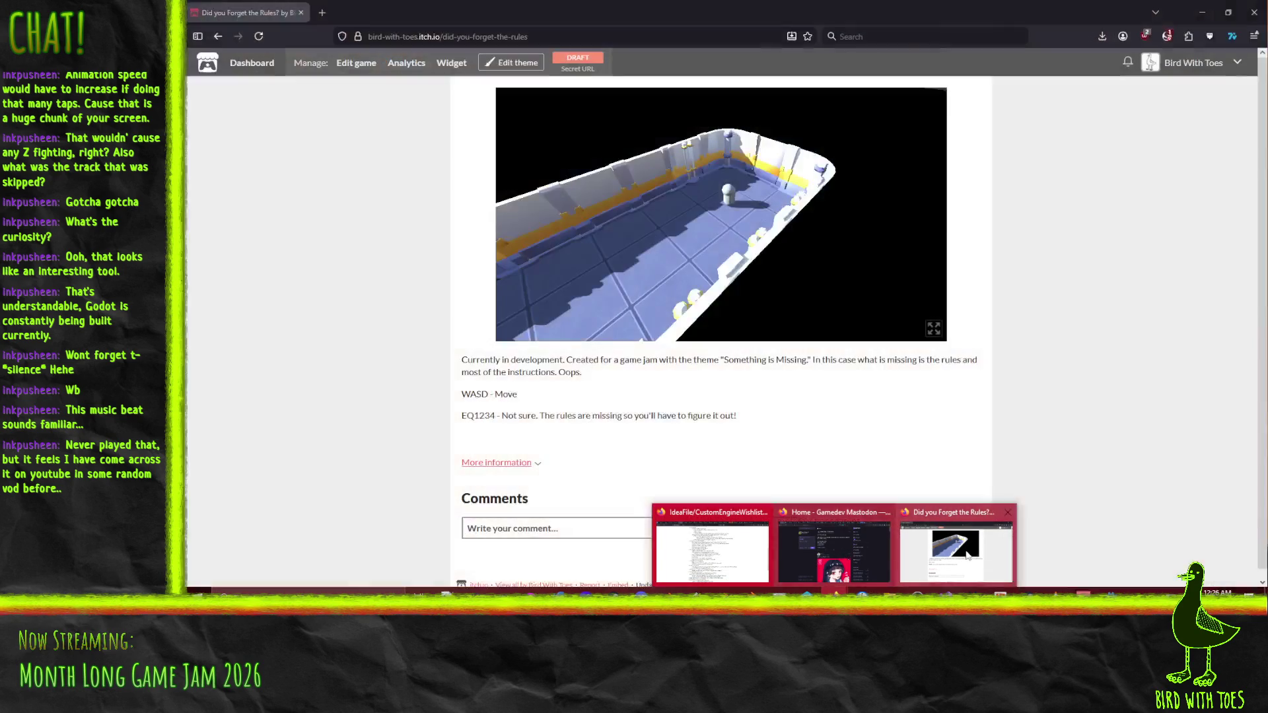
click(968, 556)
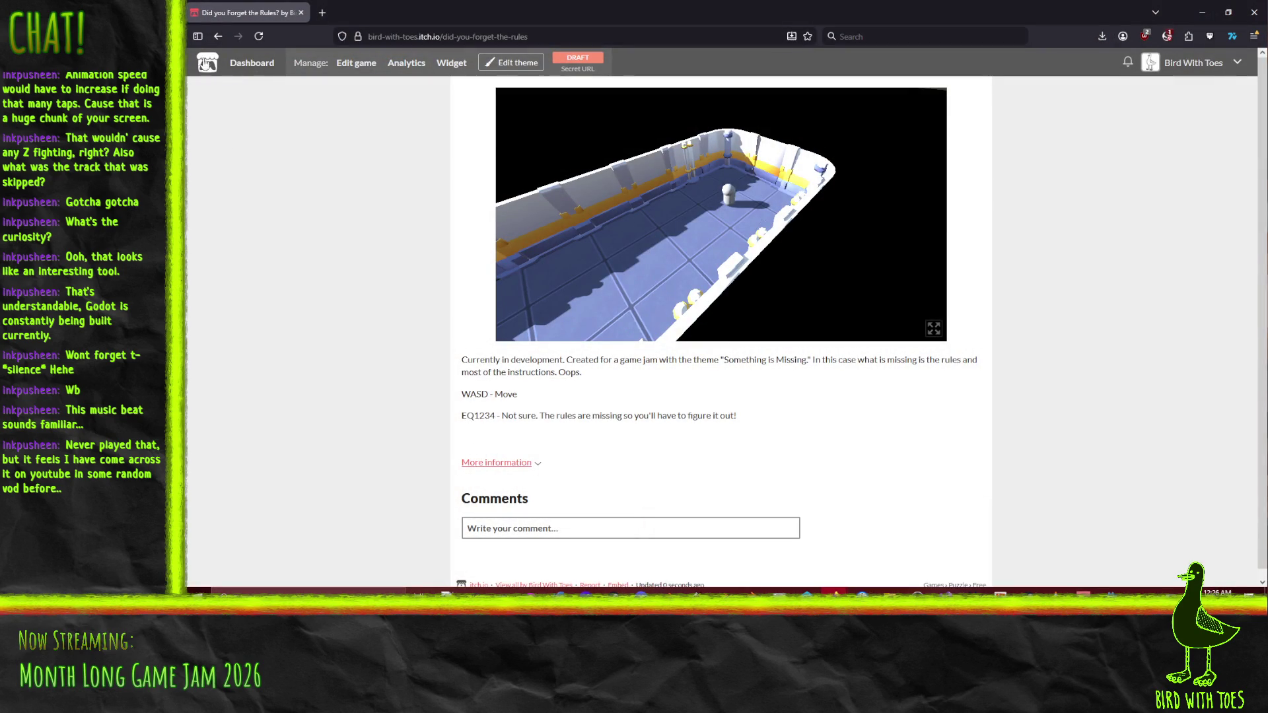
click(350, 64)
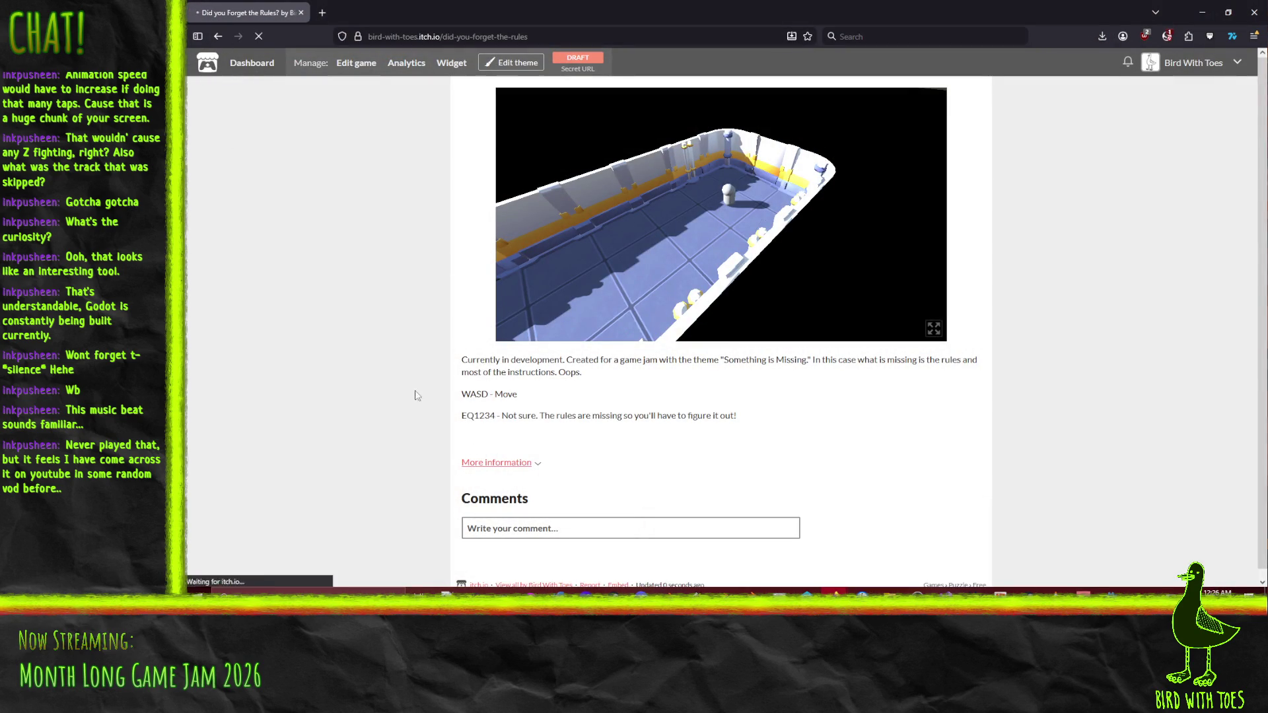
scroll(344, 371, down, 6)
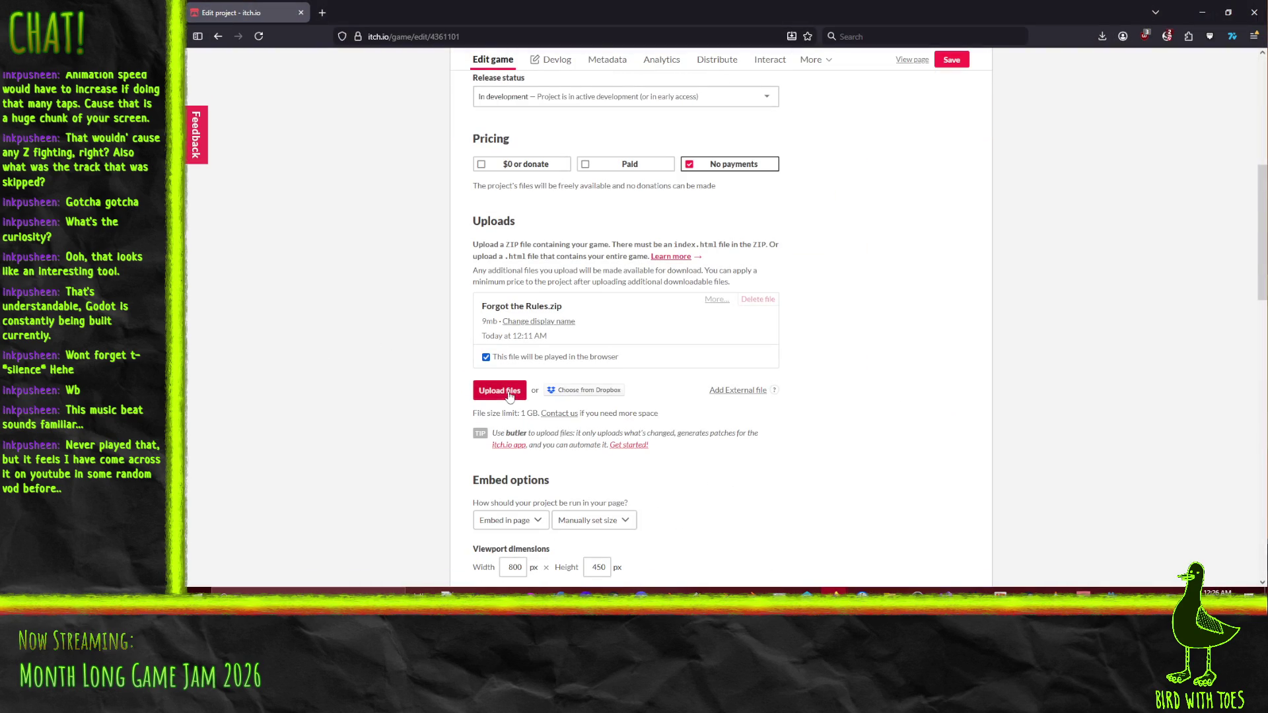
Upload Forgot the Rules.zip as the browser-playable build, save, and view the page.
click(499, 389)
double_click(363, 76)
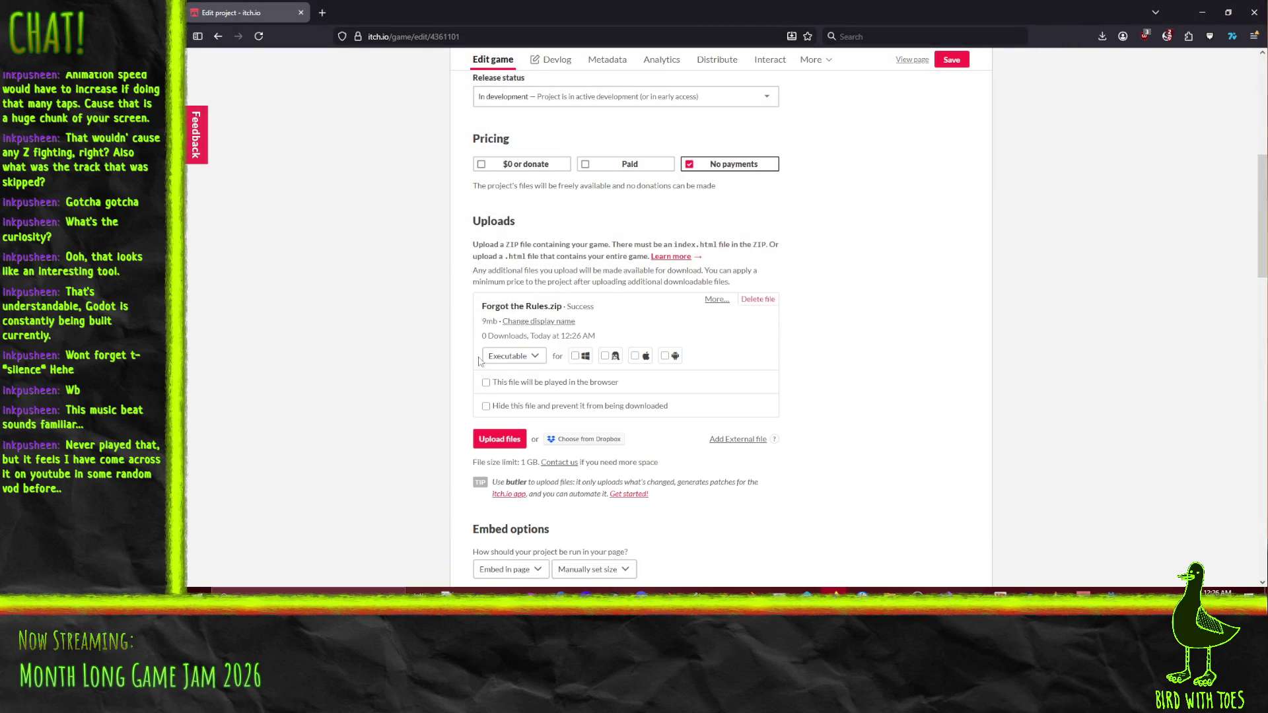
click(502, 387)
scroll(361, 297, down, 5)
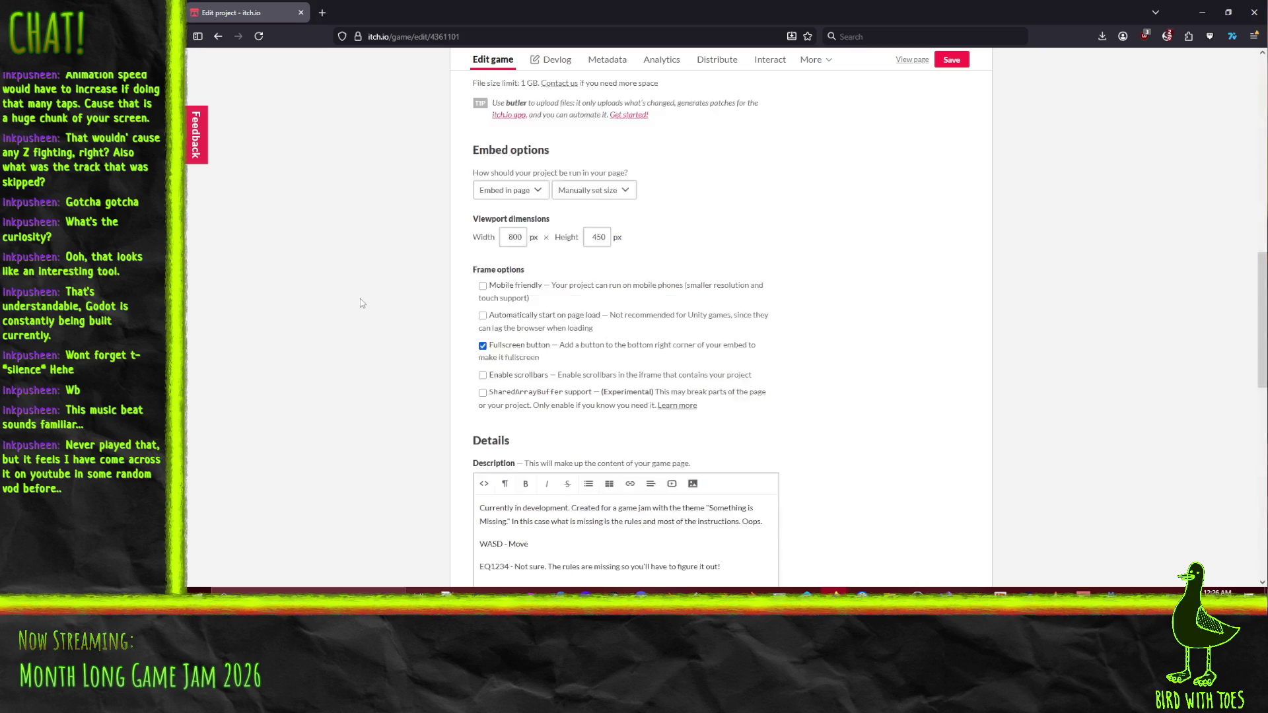
scroll(357, 344, down, 4)
scroll(376, 337, up, 9)
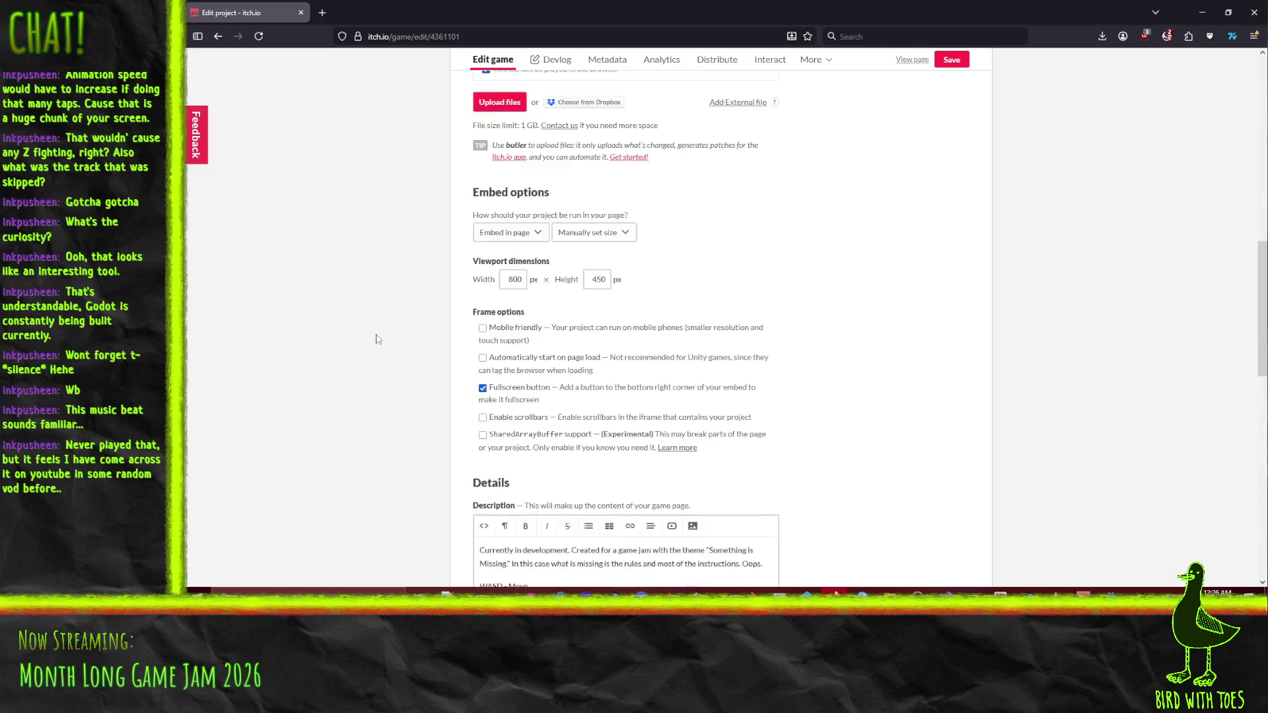
click(951, 61)
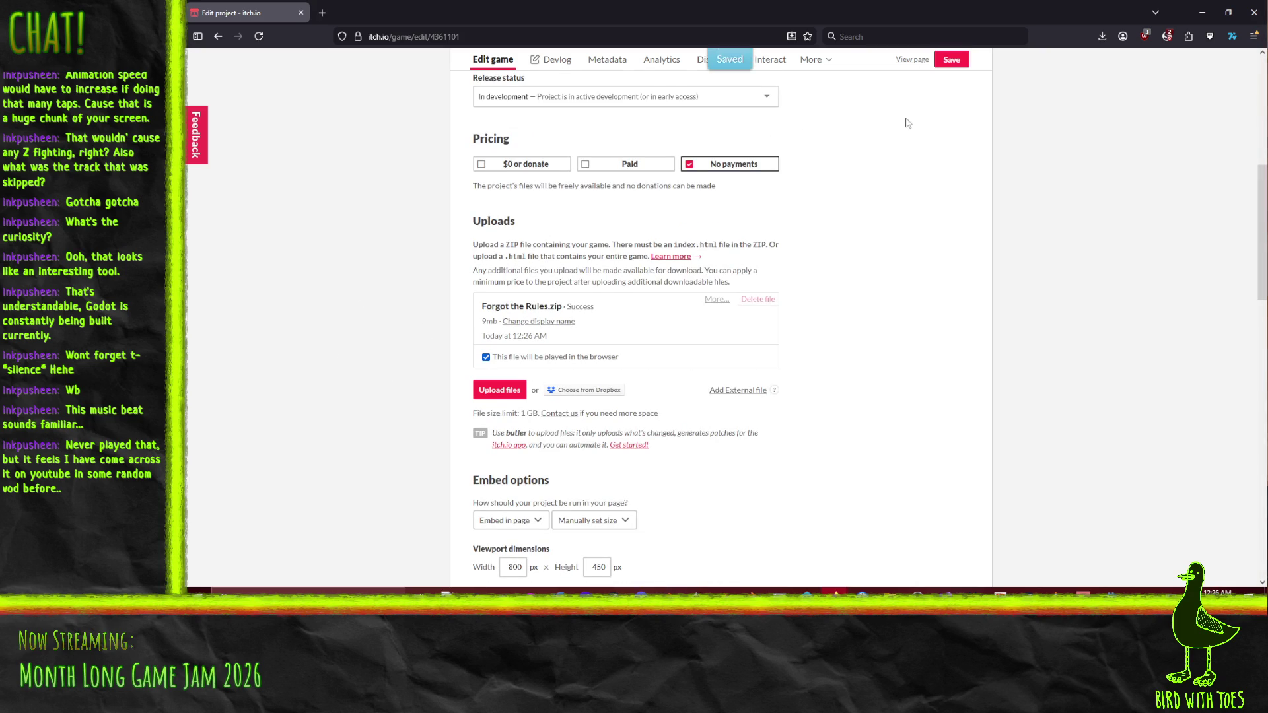
click(912, 60)
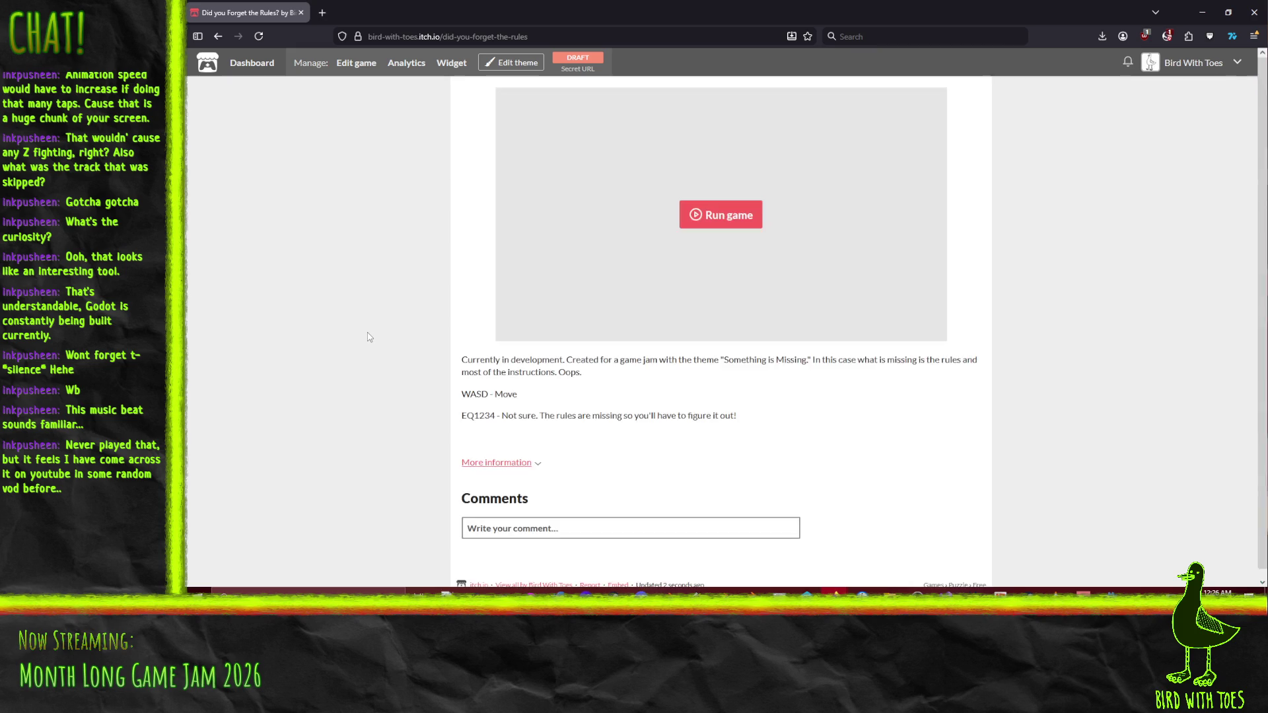
Run the new build fullscreen on the itch.io page, exit with Esc, then open Edit game.
click(721, 223)
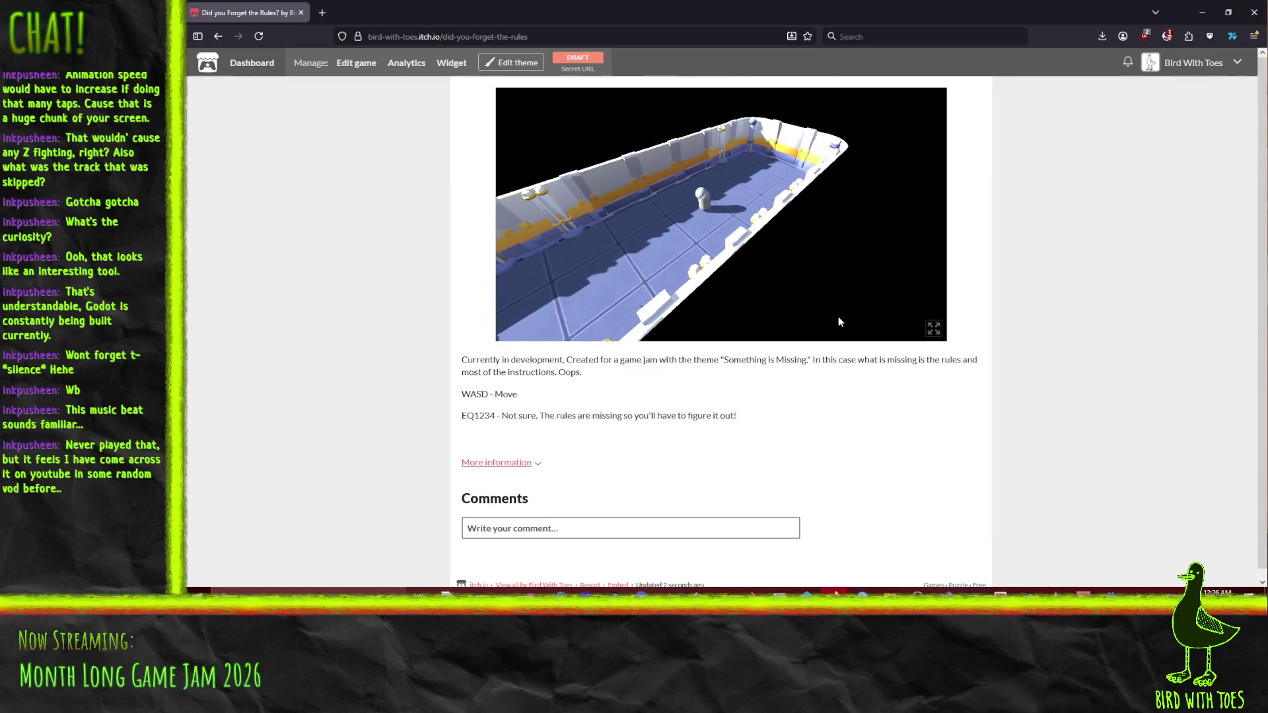
click(938, 332)
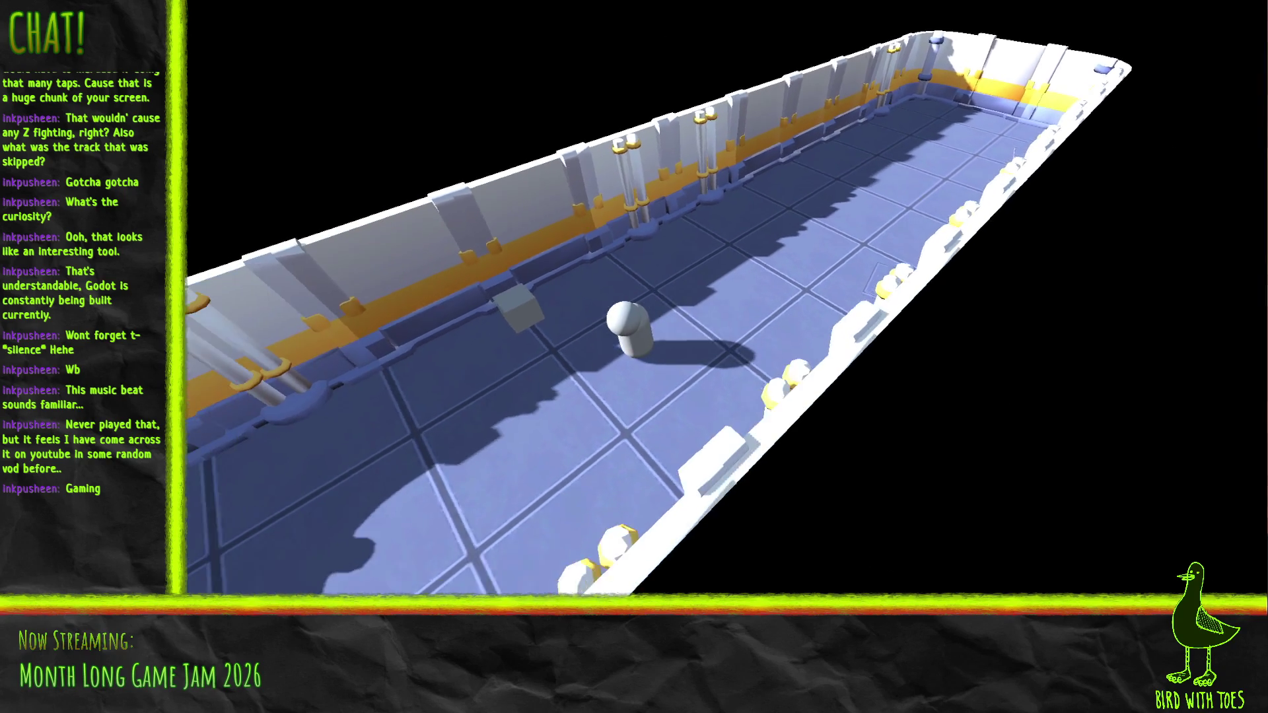
key(Escape)
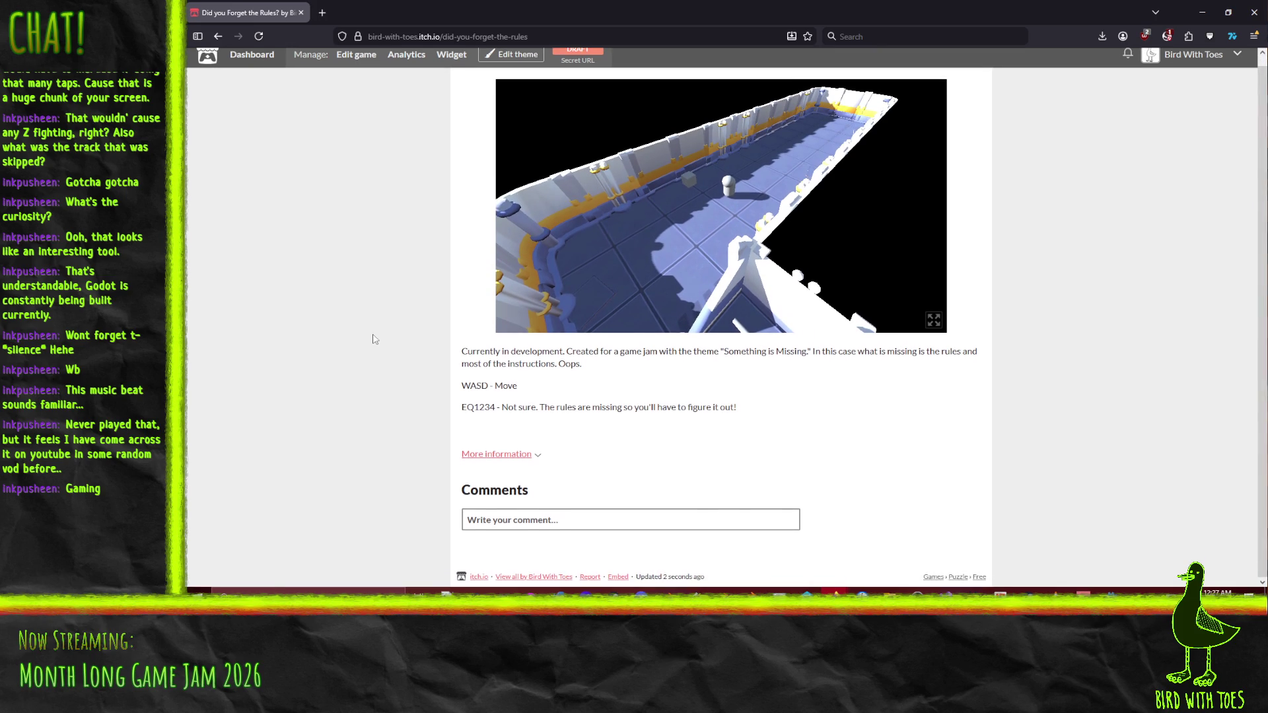
click(362, 76)
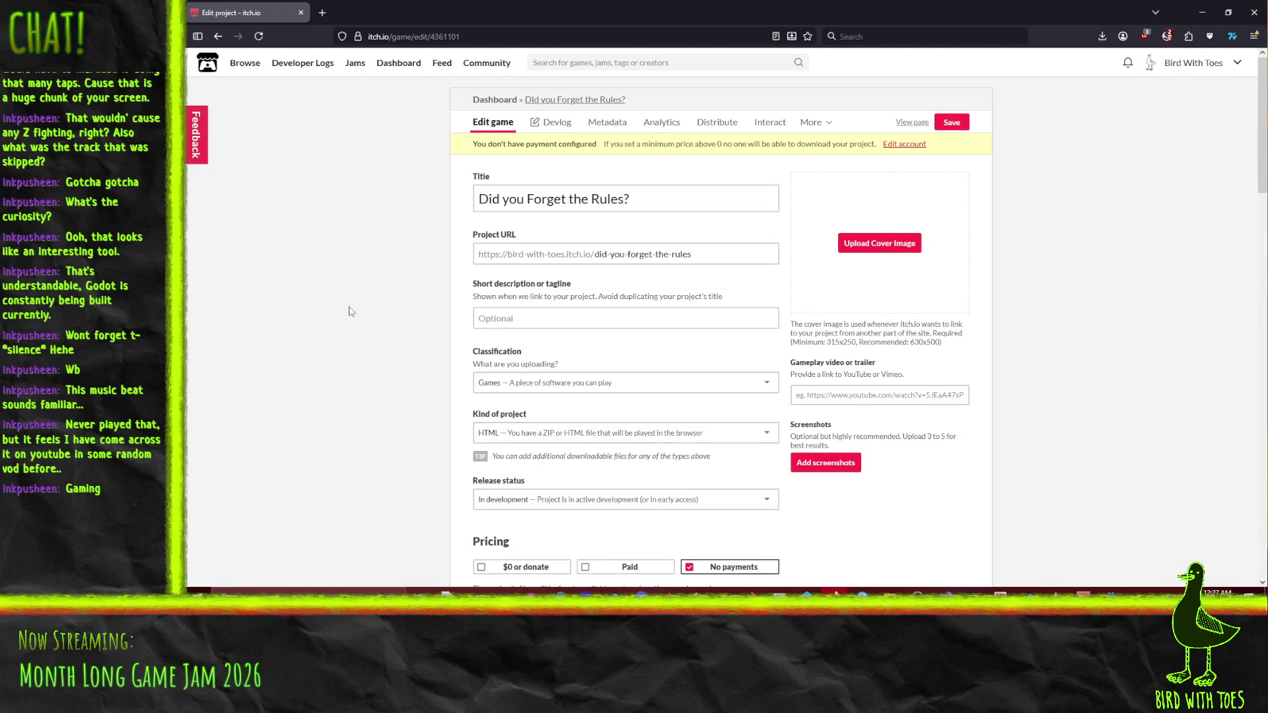